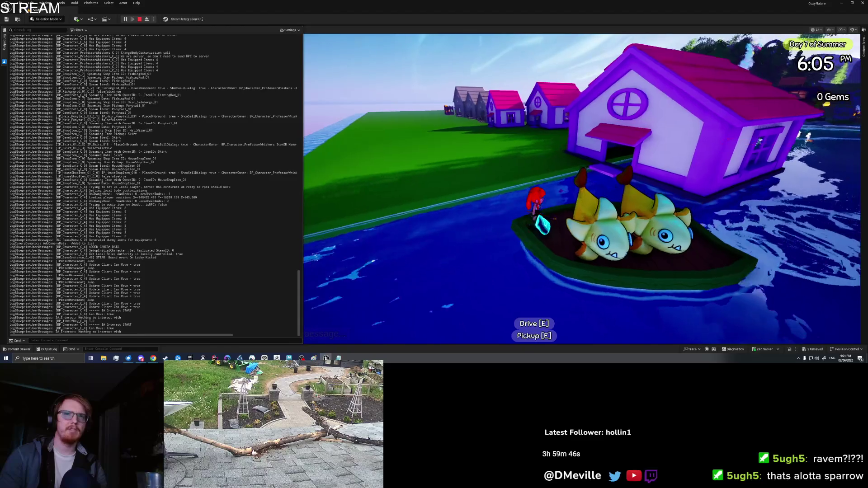
- Pick up both fish from the boat, then stop the play test and clear the Output Log
{"action": "key", "text": "Left"}
{"action": "key", "text": "e"}
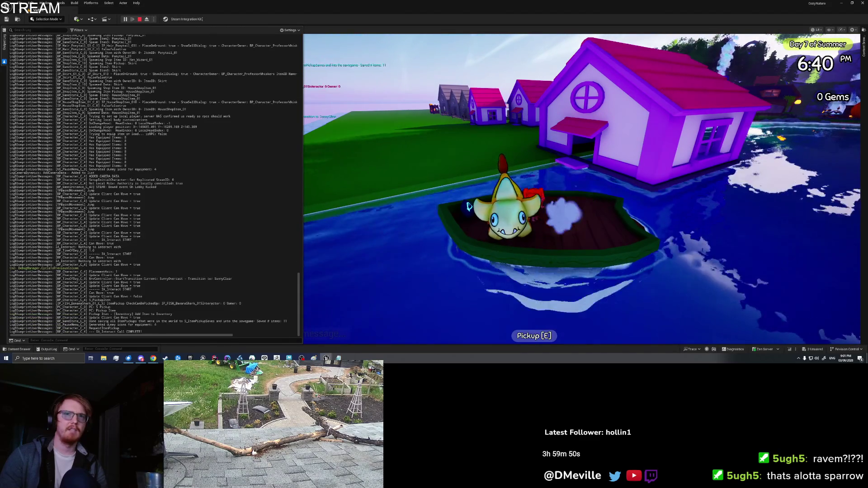
{"action": "key", "text": "e"}
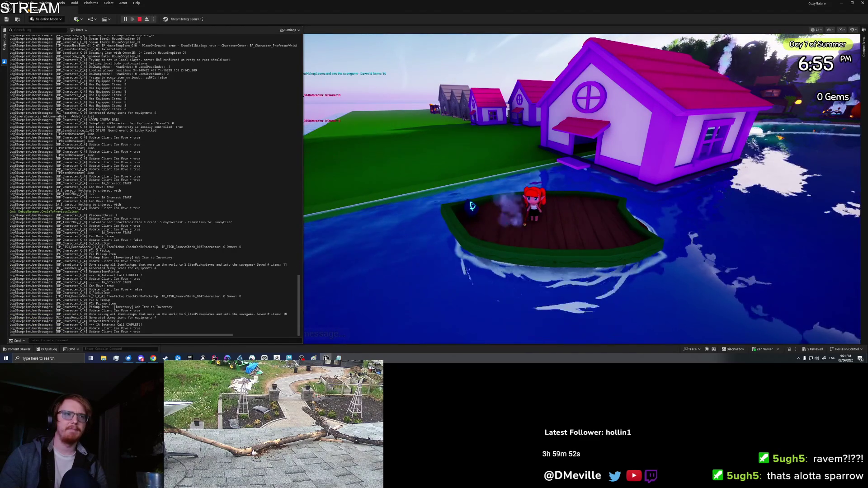
{"action": "key", "text": "Escape"}
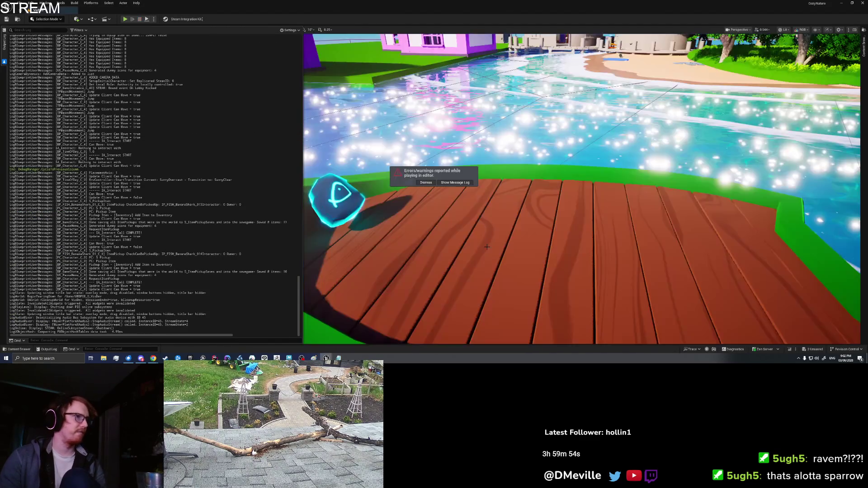
{"action": "right_click", "coordinate": [185, 222]}
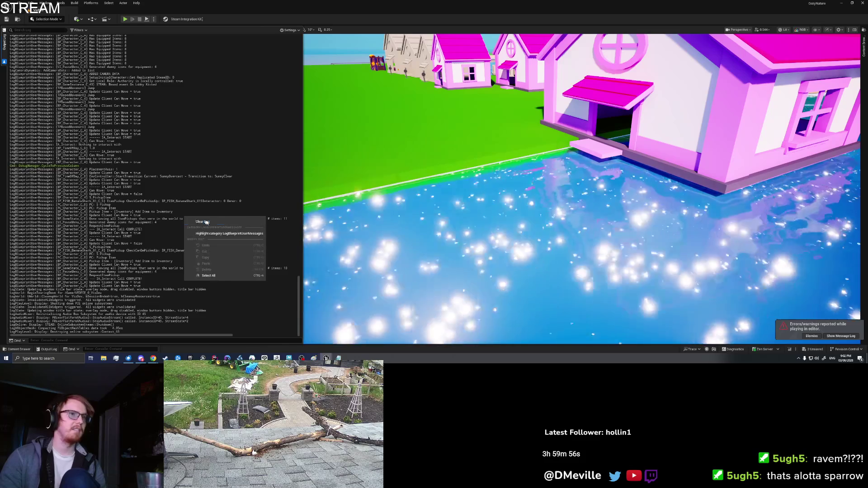
{"action": "left_click", "coordinate": [208, 221]}
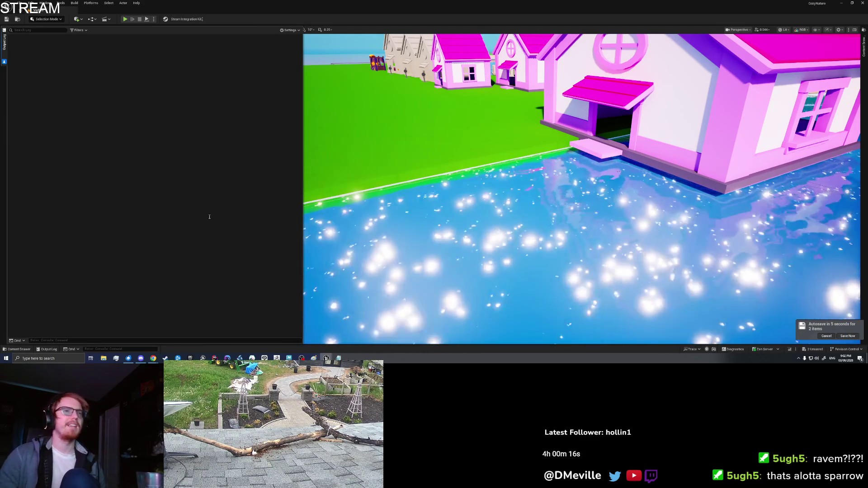
- Fly the editor camera to the boat using preset camera views
{"action": "key", "text": "1"}
{"action": "scroll", "coordinate": [535, 199], "scroll_direction": "up", "scroll_amount": 14}
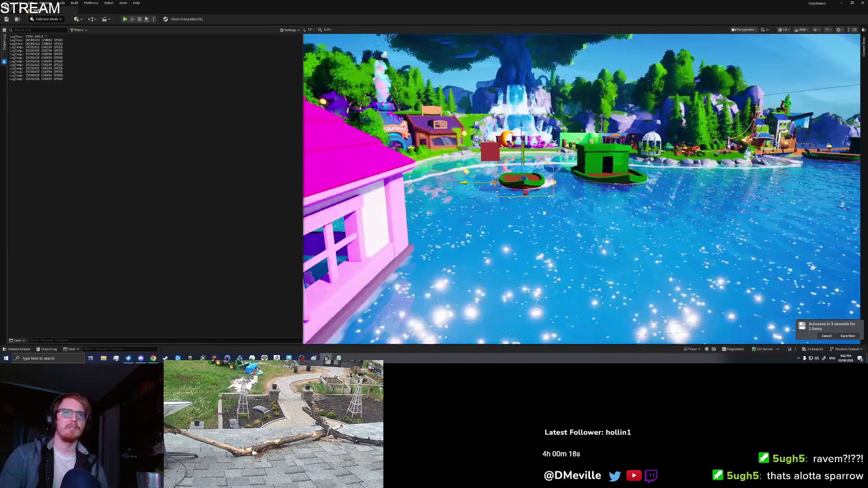
{"action": "key", "text": "0"}
{"action": "key", "text": "Escape"}
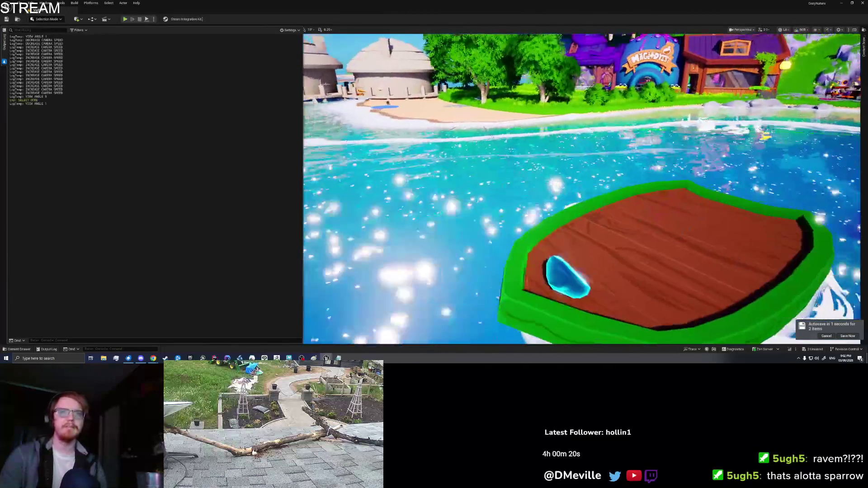
{"action": "key", "text": "1"}
{"action": "key", "text": "0"}
- Save all level changes and start a new play test
{"action": "key", "text": "ctrl+shift+s"}
{"action": "right_click", "coordinate": [542, 234]}
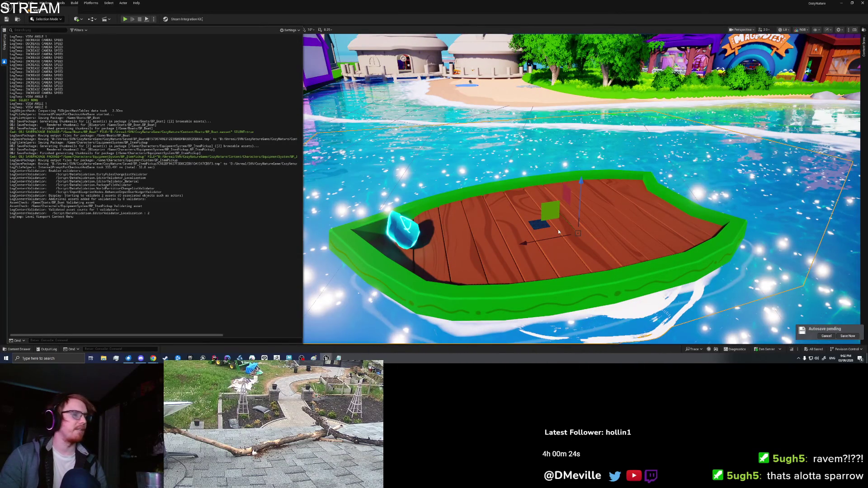
{"action": "key", "text": "alt+p"}
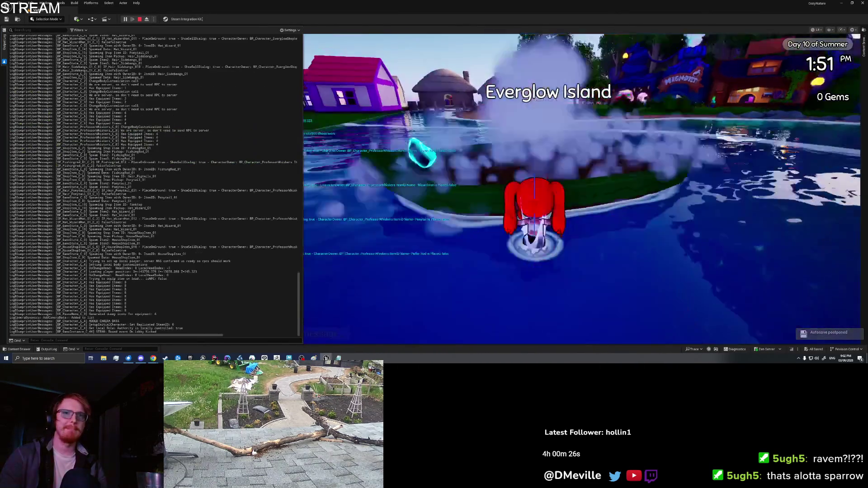
- Jump back onto the boat, clear the Output Log and select a Banana Shark in the inventory
{"action": "key", "text": "w"}
{"action": "key", "text": "space"}
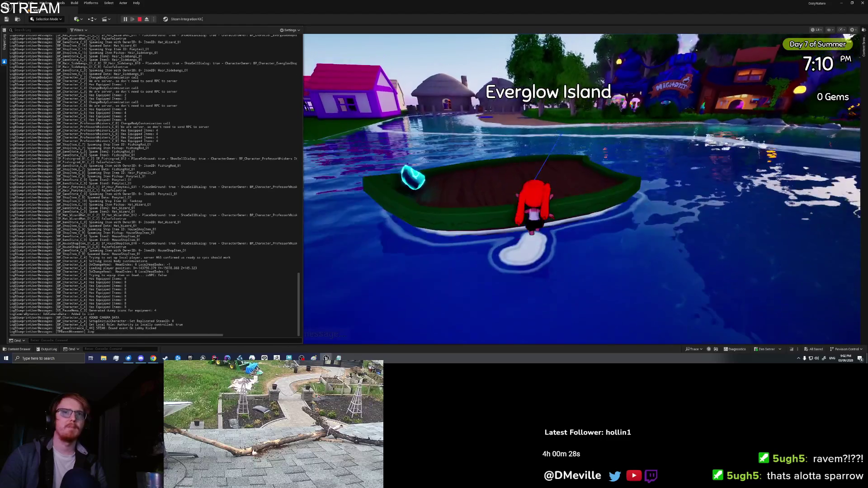
{"action": "key", "text": "space"}
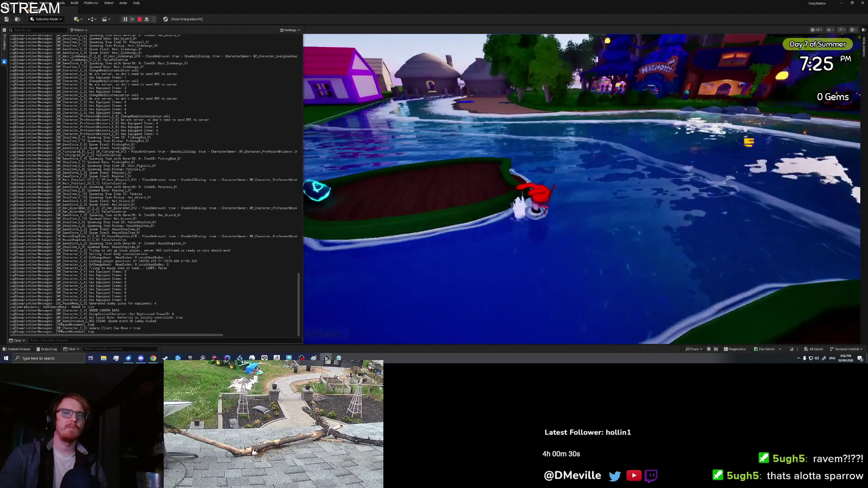
{"action": "key", "text": "space"}
{"action": "key", "text": "space"}
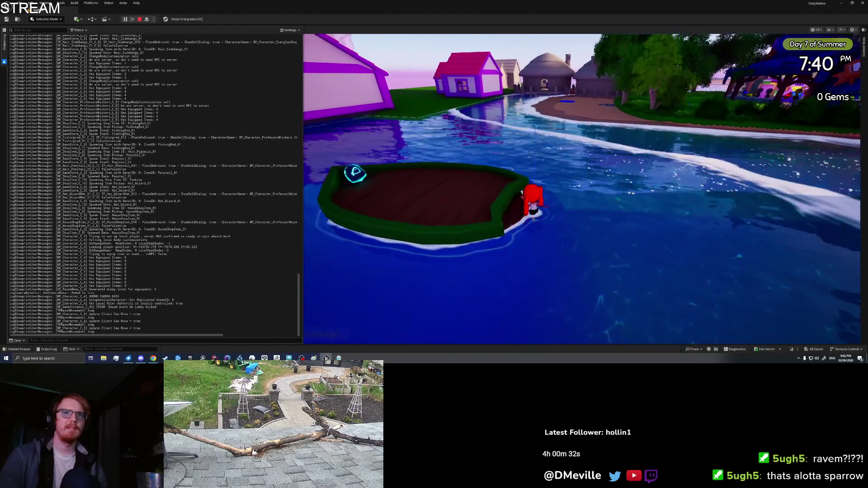
{"action": "key", "text": "Tab"}
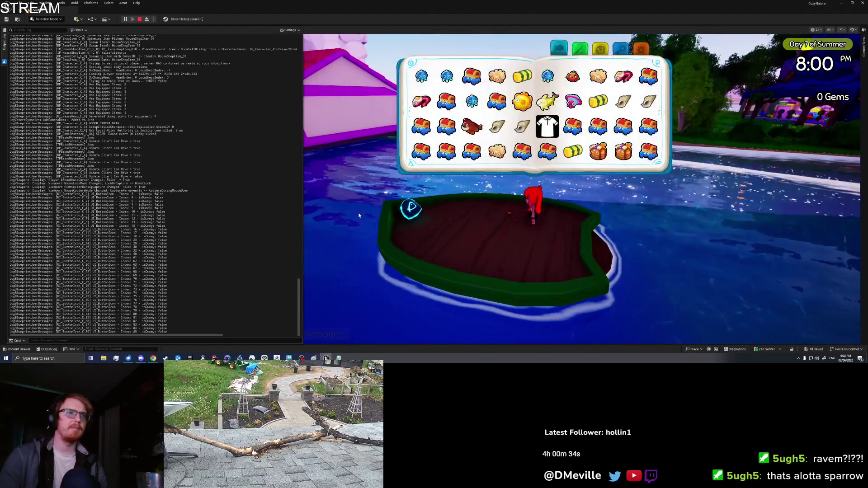
{"action": "right_click", "coordinate": [189, 203]}
{"action": "left_click", "coordinate": [203, 216]}
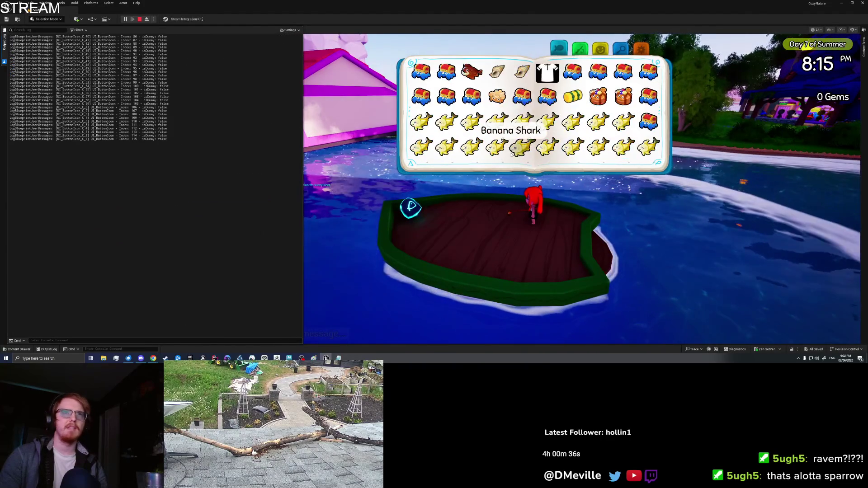
{"action": "left_click", "coordinate": [596, 152]}
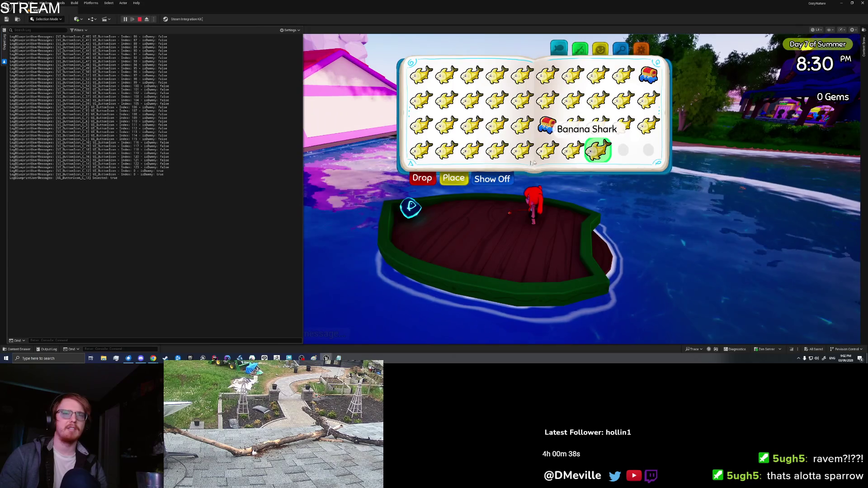
{"action": "key", "text": "Tab"}
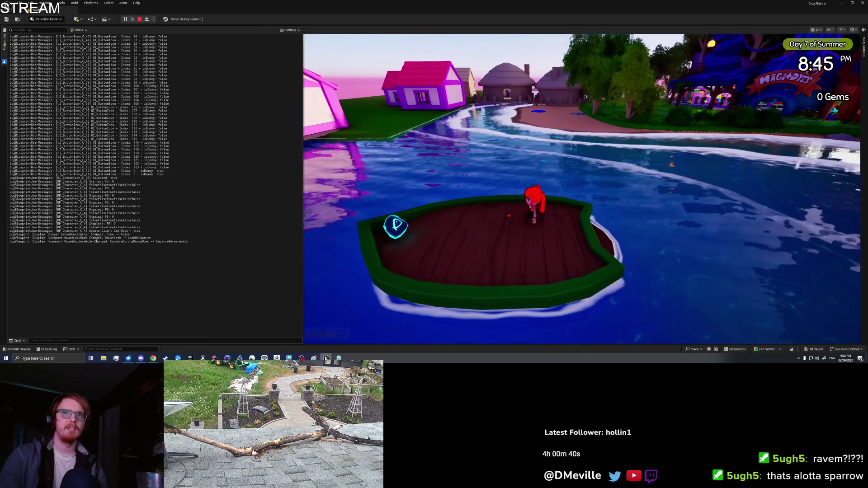
- Swim to the shore and drop a Banana Shark on the beach
{"action": "key", "text": "space"}
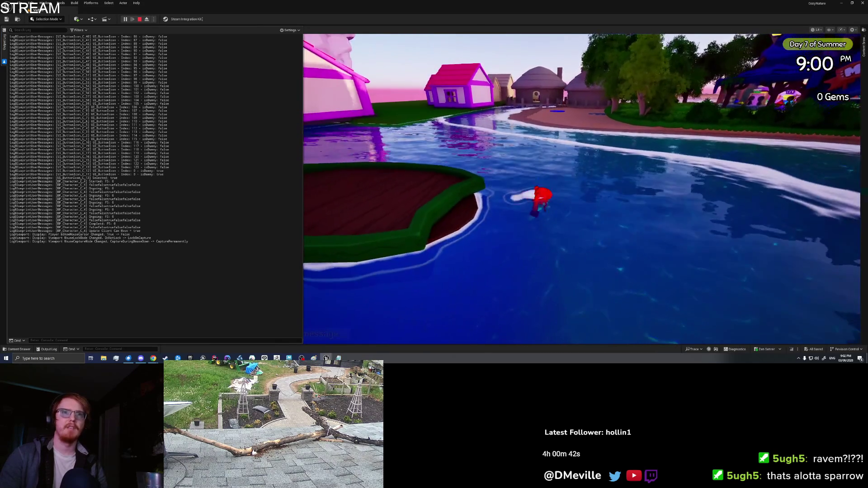
{"action": "key", "text": "space"}
{"action": "key", "text": "space"}
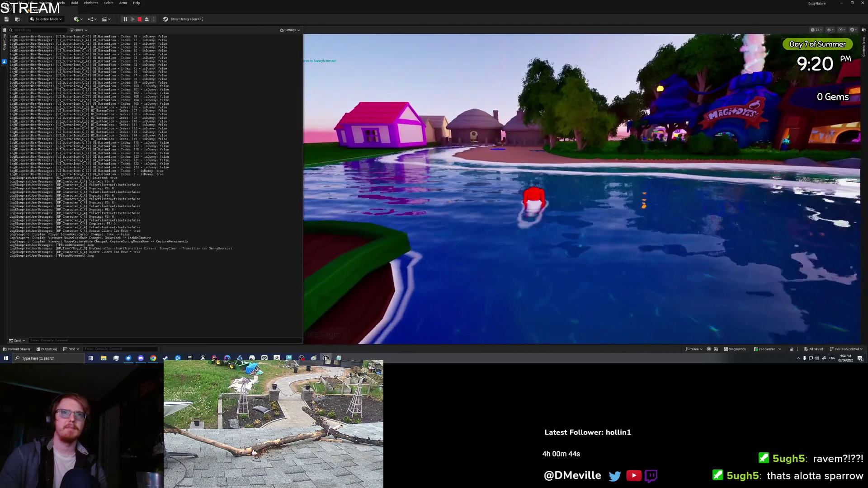
{"action": "key", "text": "space"}
{"action": "key", "text": "space"}
{"action": "key", "text": "space"}
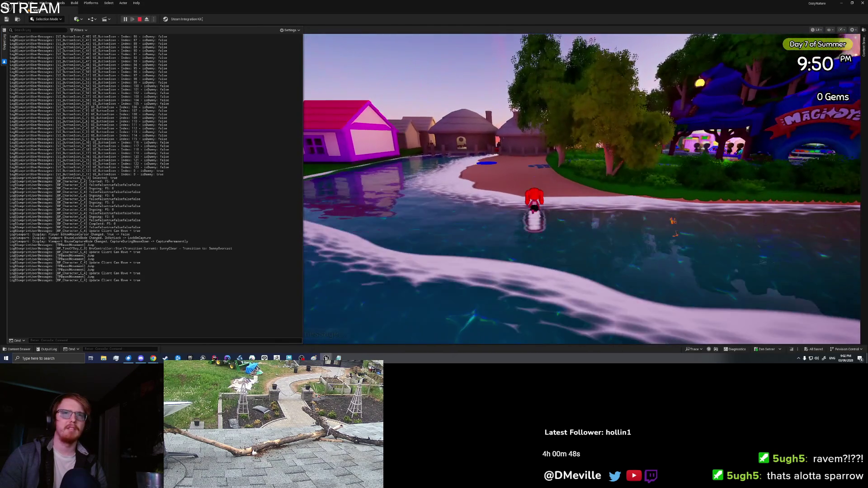
{"action": "key", "text": "Tab"}
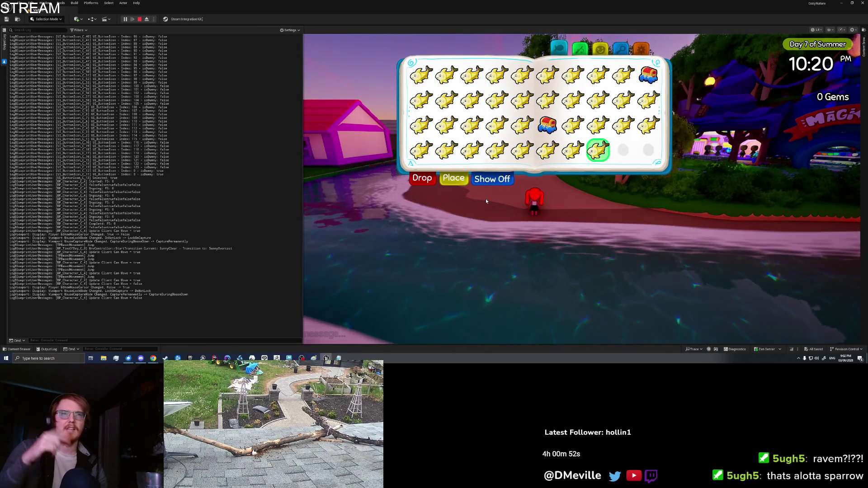
{"action": "left_click", "coordinate": [423, 178]}
- Swim back to the boat and drop another Banana Shark onto it
{"action": "key", "text": "s"}
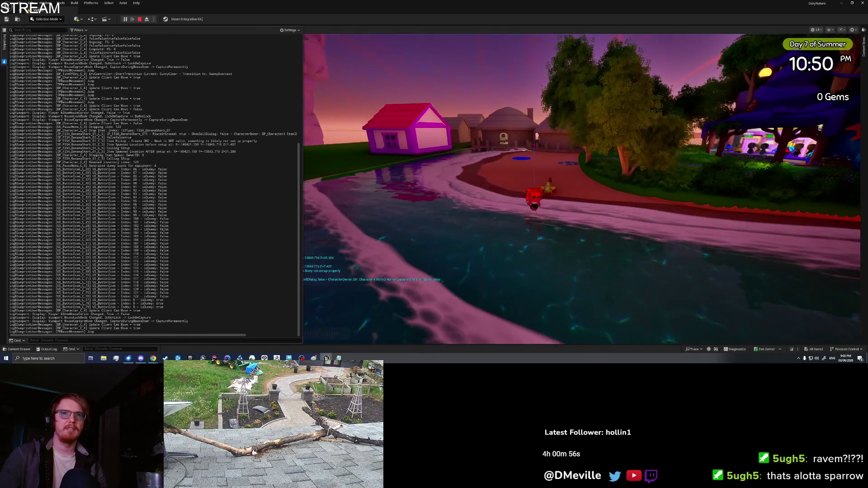
{"action": "key", "text": "space"}
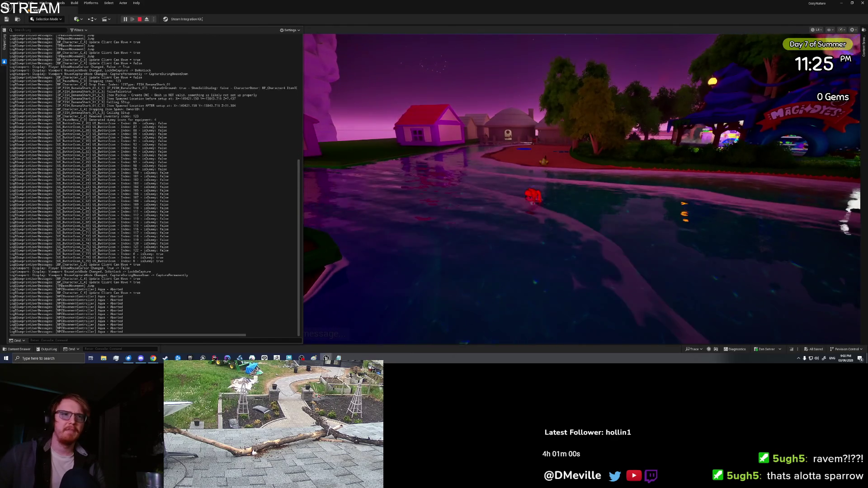
{"action": "key", "text": "space"}
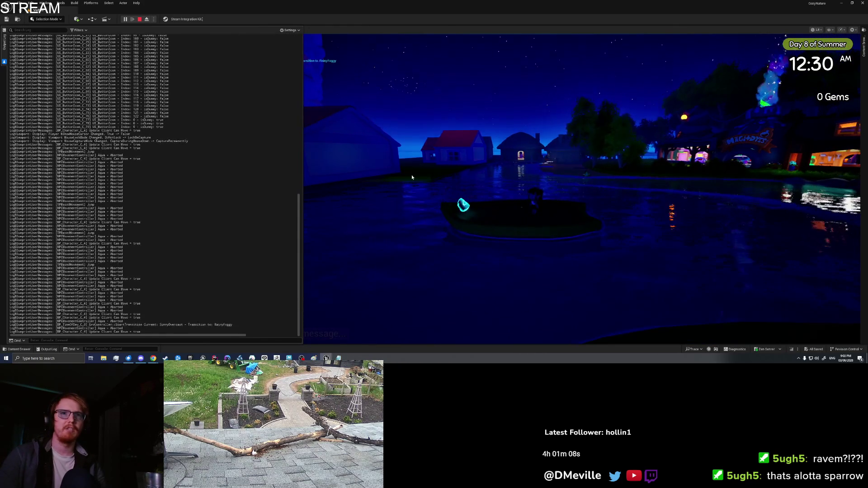
{"action": "key", "text": "Tab"}
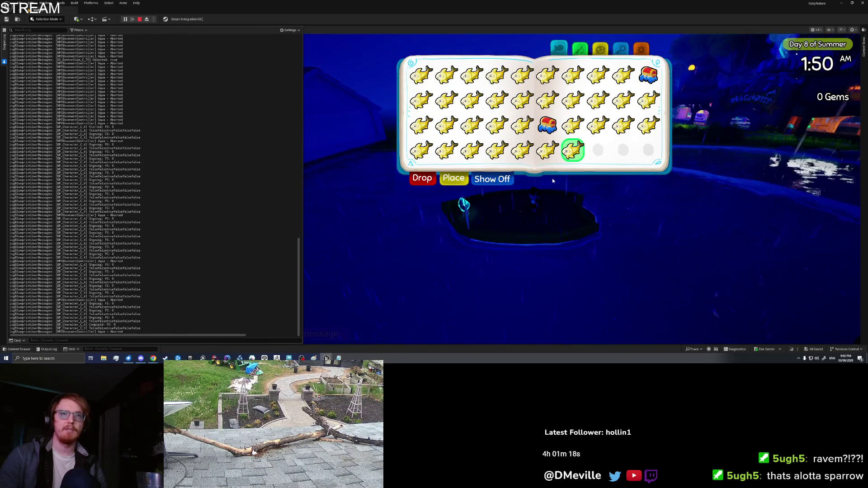
{"action": "left_click", "coordinate": [428, 178]}
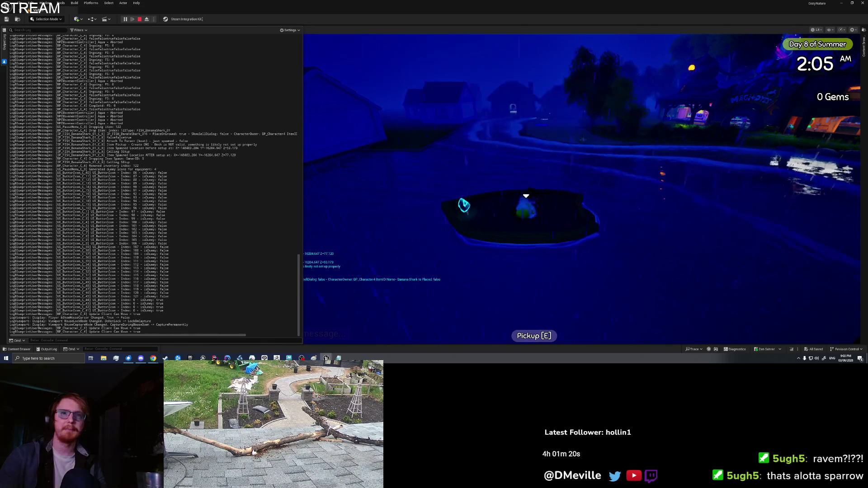
- Use Save & Quit on the journal's settings page to end the play test
{"action": "key", "text": "Tab"}
{"action": "left_click", "coordinate": [641, 48]}
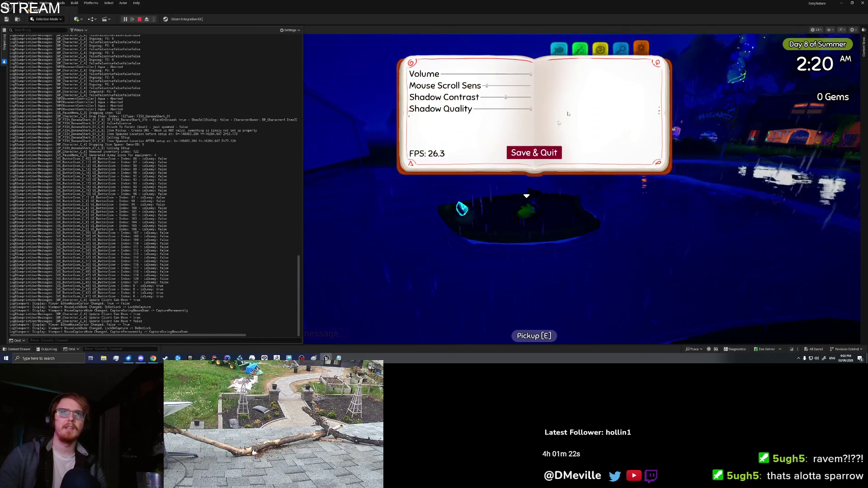
{"action": "left_click", "coordinate": [528, 152]}
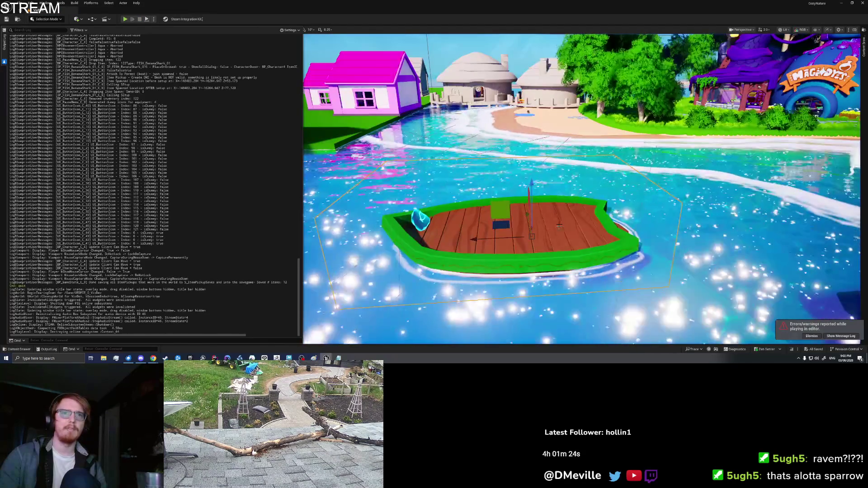
- Zoom the level viewport, then open and dismiss its right-click options menu
{"action": "scroll", "coordinate": [583, 132], "scroll_direction": "down", "scroll_amount": 5}
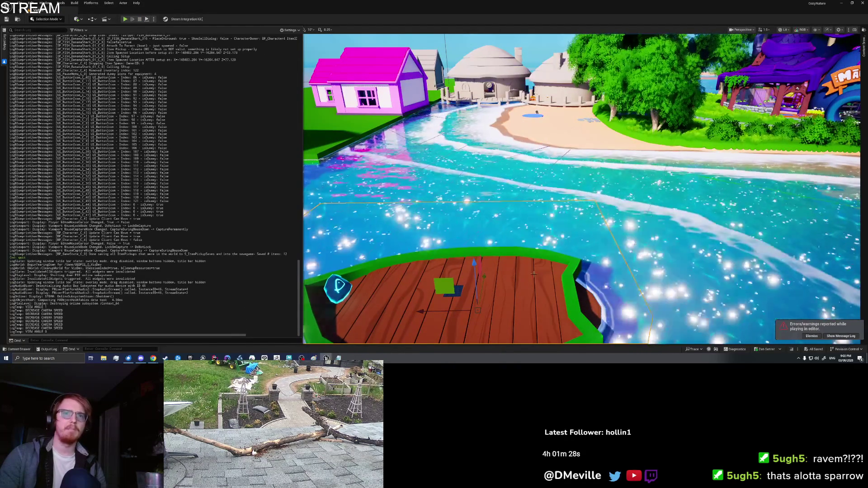
{"action": "right_click", "coordinate": [535, 97]}
{"action": "left_click", "coordinate": [548, 271]}
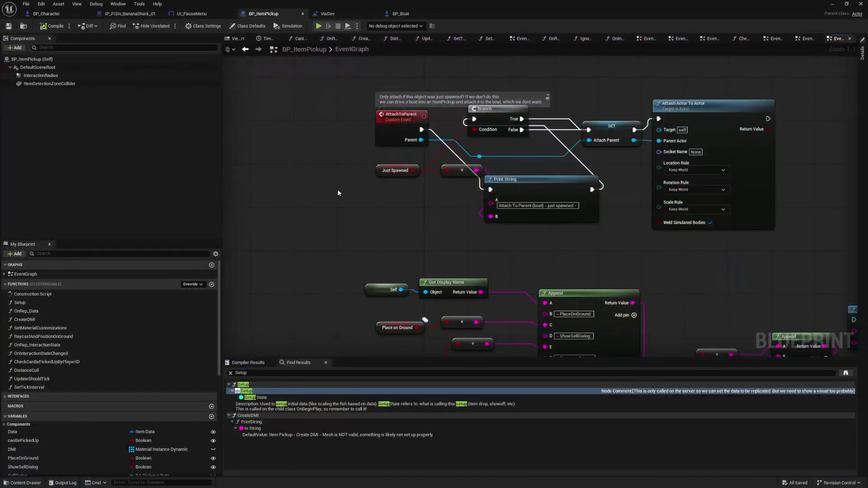
- In the VisDev level blueprint, select Break S Item Pickup Save and pan across nearby nodes
{"action": "left_click", "coordinate": [340, 12]}
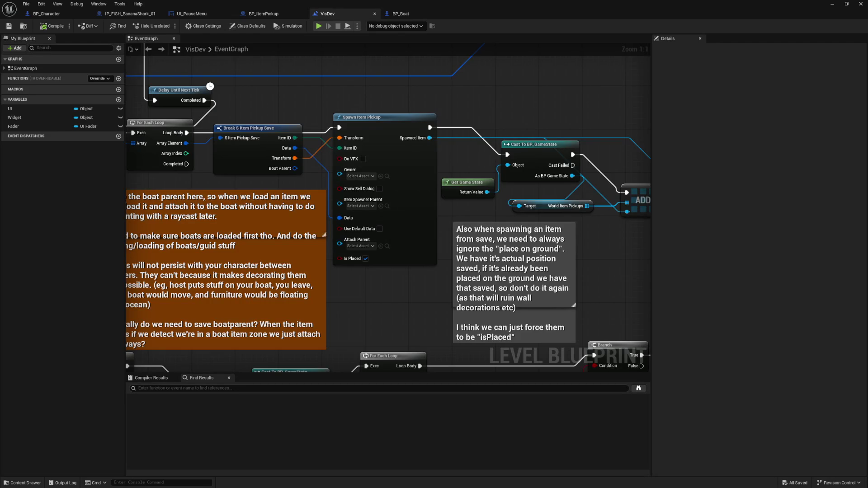
{"action": "left_click", "coordinate": [312, 154]}
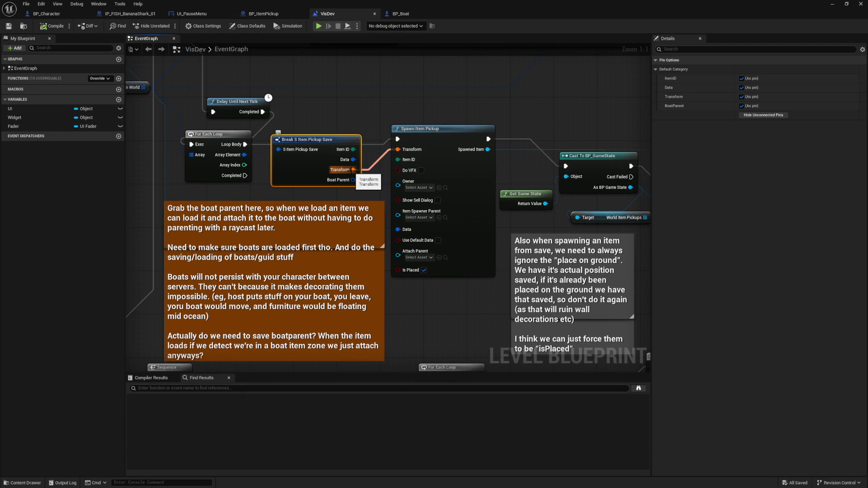
{"action": "mouse_move", "coordinate": [341, 92]}
{"action": "left_mouse_down"}
{"action": "mouse_move", "coordinate": [420, 222]}
{"action": "mouse_move", "coordinate": [419, 185]}
{"action": "left_mouse_up"}
{"action": "scroll", "coordinate": [420, 185], "scroll_direction": "down", "scroll_amount": 4}
{"action": "scroll", "coordinate": [270, 202], "scroll_direction": "up", "scroll_amount": 4}
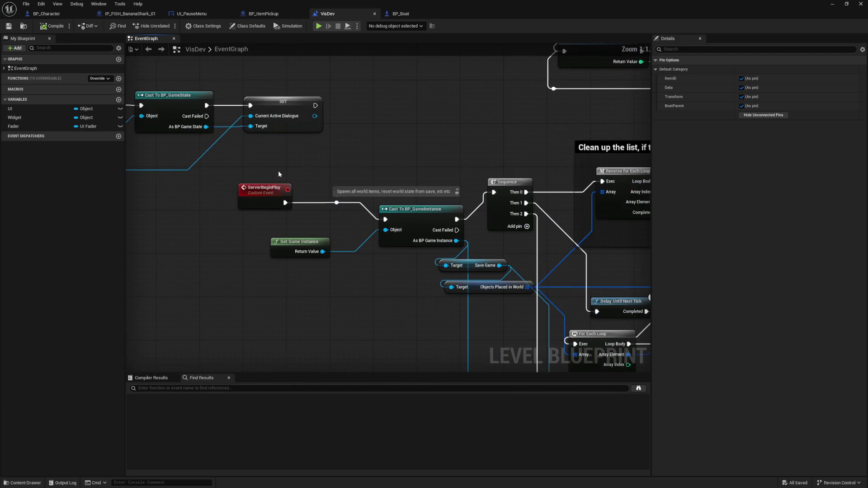
{"action": "scroll", "coordinate": [253, 176], "scroll_direction": "down", "scroll_amount": 3}
{"action": "mouse_move", "coordinate": [306, 248]}
{"action": "left_mouse_down"}
{"action": "mouse_move", "coordinate": [297, 278]}
{"action": "mouse_move", "coordinate": [626, 167]}
{"action": "left_mouse_up"}
{"action": "scroll", "coordinate": [413, 296], "scroll_direction": "up", "scroll_amount": 3}
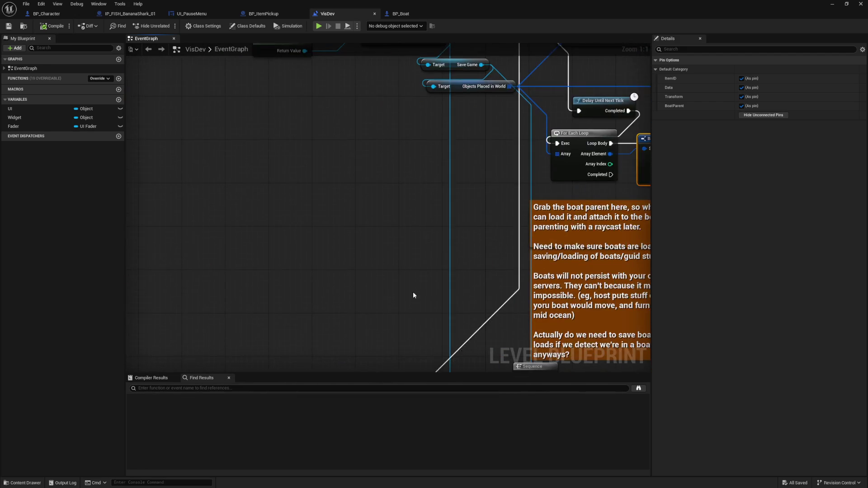
{"action": "left_click_drag", "start_coordinate": [413, 296], "coordinate": [202, 202]}
- Find references to Break S Item Pickup Save by name across all blueprints
{"action": "scroll", "coordinate": [370, 237], "scroll_direction": "down", "scroll_amount": 1}
{"action": "mouse_move", "coordinate": [369, 237]}
{"action": "left_mouse_down"}
{"action": "mouse_move", "coordinate": [410, 189]}
{"action": "mouse_move", "coordinate": [325, 227]}
{"action": "left_mouse_up"}
{"action": "scroll", "coordinate": [325, 226], "scroll_direction": "down", "scroll_amount": 2}
{"action": "scroll", "coordinate": [325, 226], "scroll_direction": "down", "scroll_amount": 2}
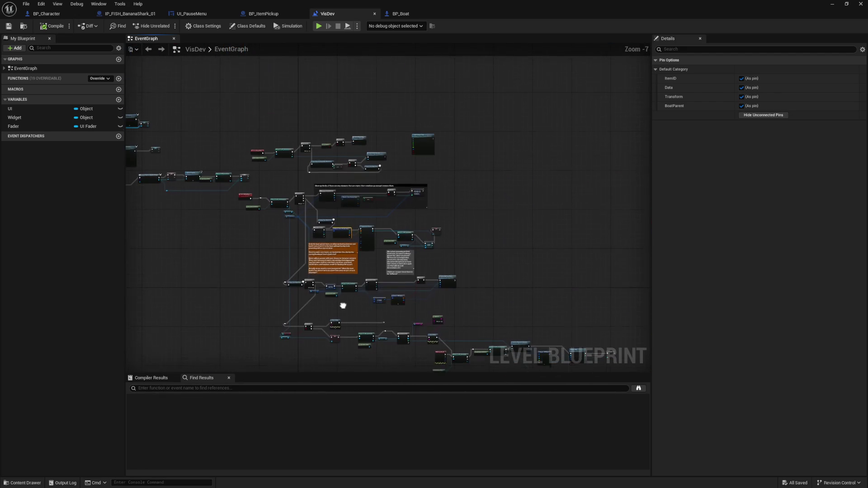
{"action": "scroll", "coordinate": [356, 210], "scroll_direction": "up", "scroll_amount": 3}
{"action": "scroll", "coordinate": [354, 211], "scroll_direction": "up", "scroll_amount": 1}
{"action": "scroll", "coordinate": [316, 242], "scroll_direction": "up", "scroll_amount": 2}
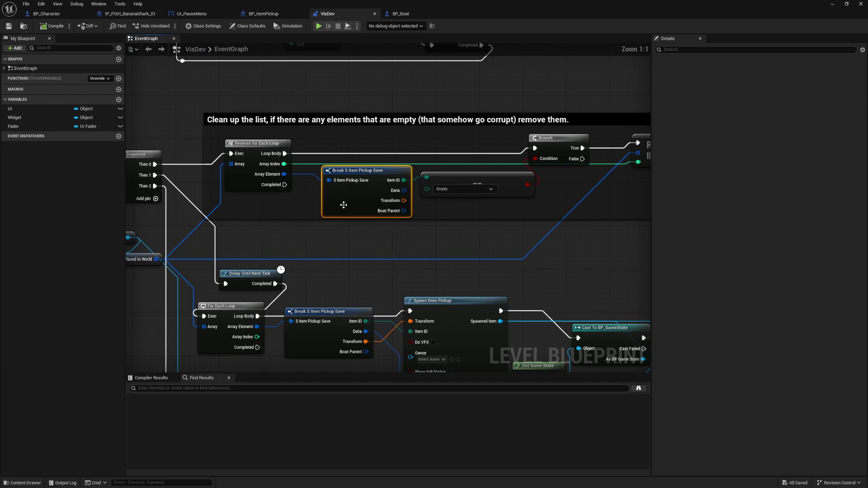
{"action": "right_click", "coordinate": [345, 210]}
{"action": "left_click", "coordinate": [433, 280]}
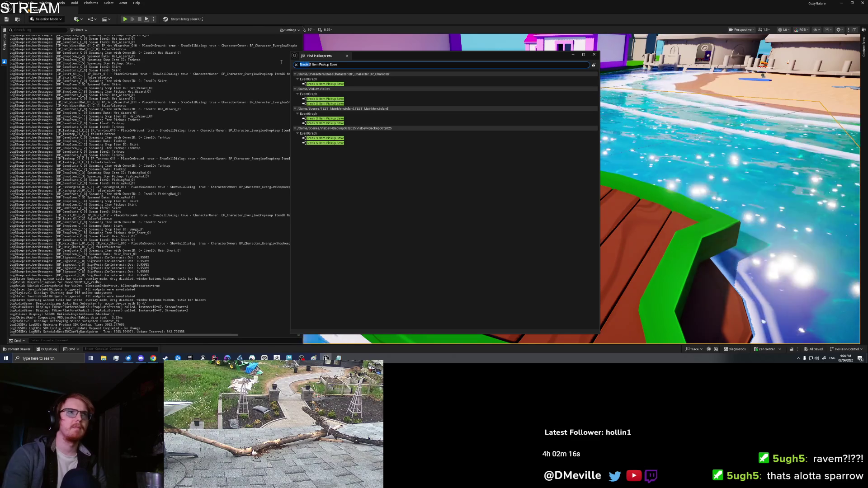
- Broaden the search to 'S Item Pickup Save' and pan BP_GameState to the Clear and Save Game nodes
{"action": "key", "text": "BackSpace"}
{"action": "key", "text": "Return"}
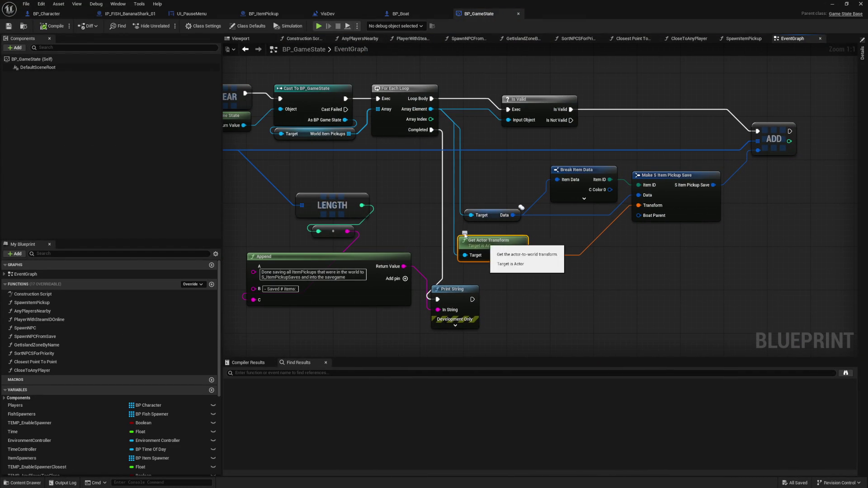
{"action": "mouse_move", "coordinate": [436, 243]}
{"action": "left_mouse_down"}
{"action": "mouse_move", "coordinate": [593, 242]}
{"action": "mouse_move", "coordinate": [379, 198]}
{"action": "mouse_move", "coordinate": [664, 293]}
{"action": "mouse_move", "coordinate": [745, 274]}
{"action": "mouse_move", "coordinate": [431, 167]}
{"action": "mouse_move", "coordinate": [386, 169]}
{"action": "left_mouse_up"}
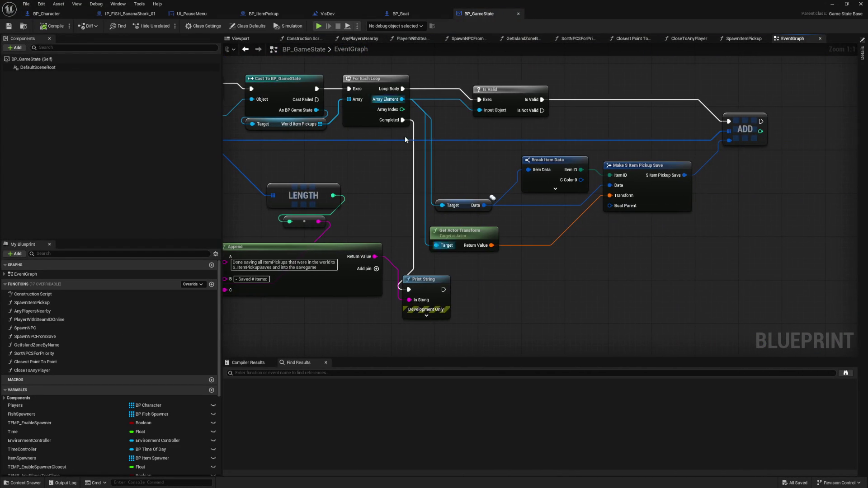
{"action": "left_click_drag", "start_coordinate": [527, 280], "coordinate": [501, 273]}
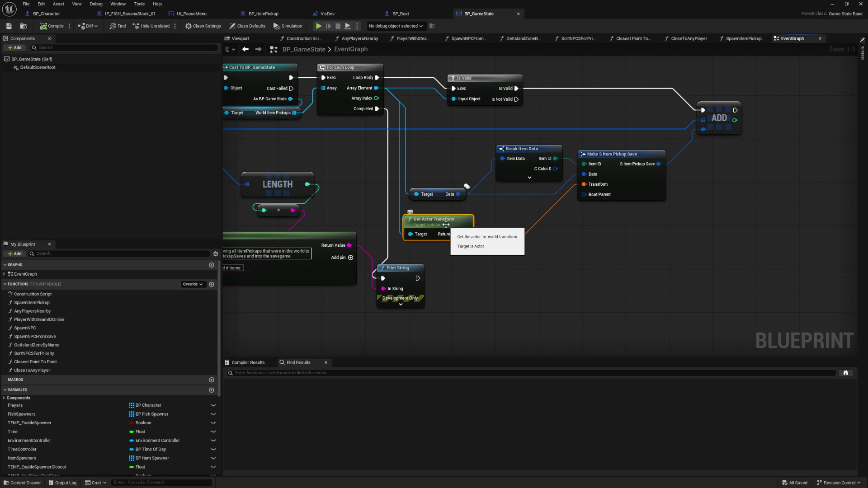
{"action": "left_click_drag", "start_coordinate": [499, 265], "coordinate": [471, 270]}
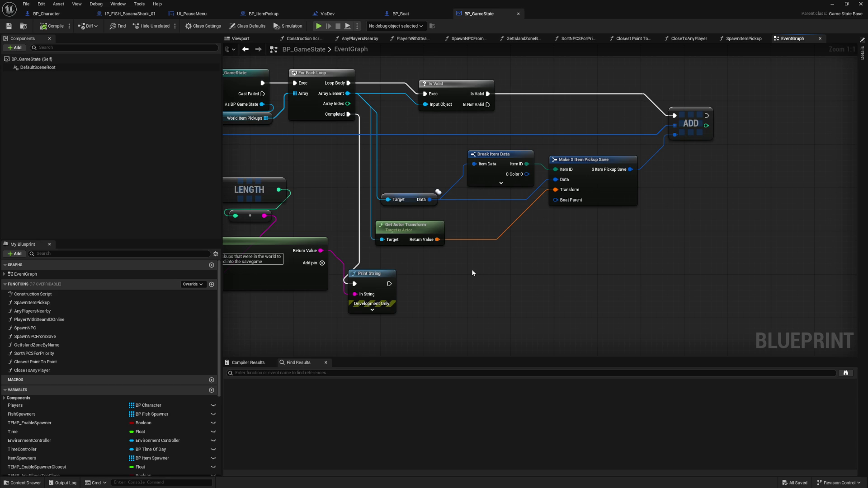
{"action": "mouse_move", "coordinate": [472, 272]}
{"action": "left_mouse_down"}
{"action": "mouse_move", "coordinate": [606, 265]}
{"action": "mouse_move", "coordinate": [616, 296]}
{"action": "mouse_move", "coordinate": [481, 292]}
{"action": "left_mouse_up"}
- Add a Break Transform node from the Get Actor Transform output
{"action": "left_click", "coordinate": [420, 247]}
{"action": "mouse_move", "coordinate": [445, 262]}
{"action": "left_mouse_down"}
{"action": "mouse_move", "coordinate": [475, 297]}
{"action": "mouse_move", "coordinate": [494, 299]}
{"action": "left_mouse_up"}
{"action": "type", "text": "br"}
{"action": "key", "text": "Return"}
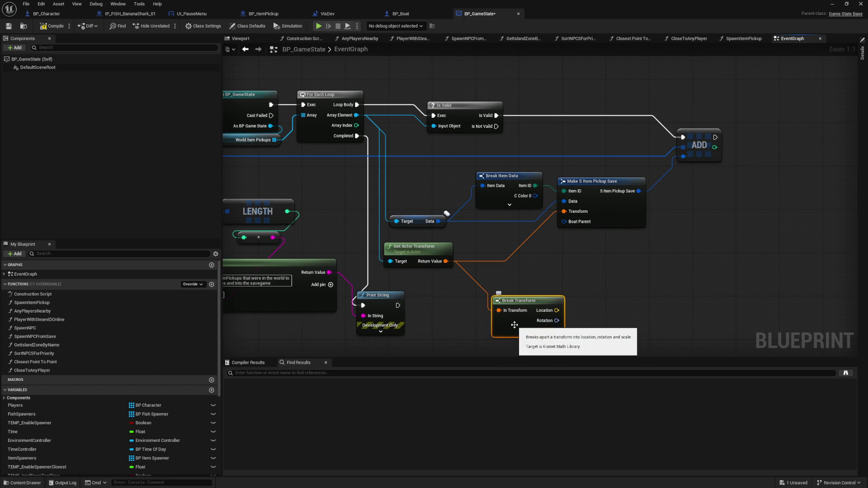
{"action": "left_click", "coordinate": [433, 249]}
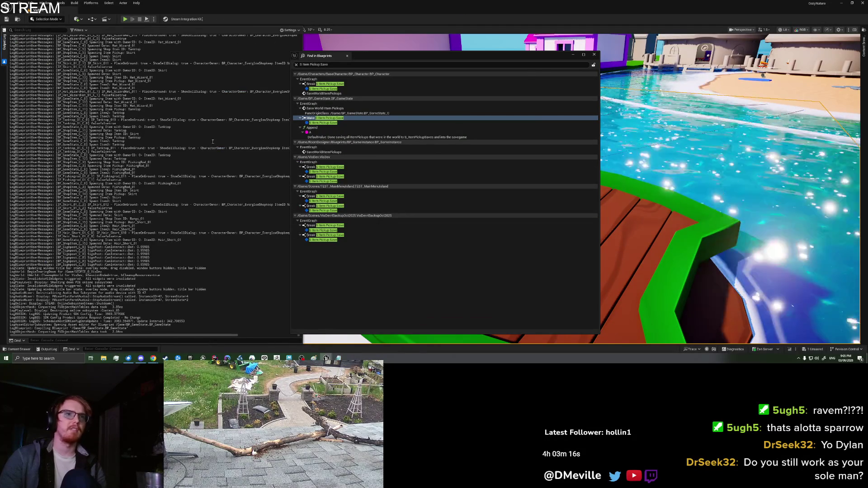
- Close the blueprint search results, clear the Output Log and deselect Get Actor Transform
{"action": "left_click", "coordinate": [590, 56]}
{"action": "right_click", "coordinate": [232, 143]}
{"action": "left_click", "coordinate": [253, 153]}
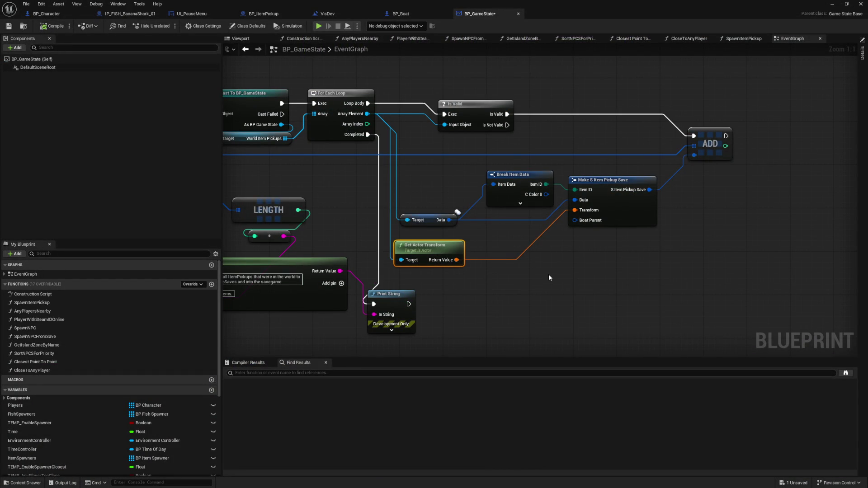
{"action": "left_click", "coordinate": [508, 261]}
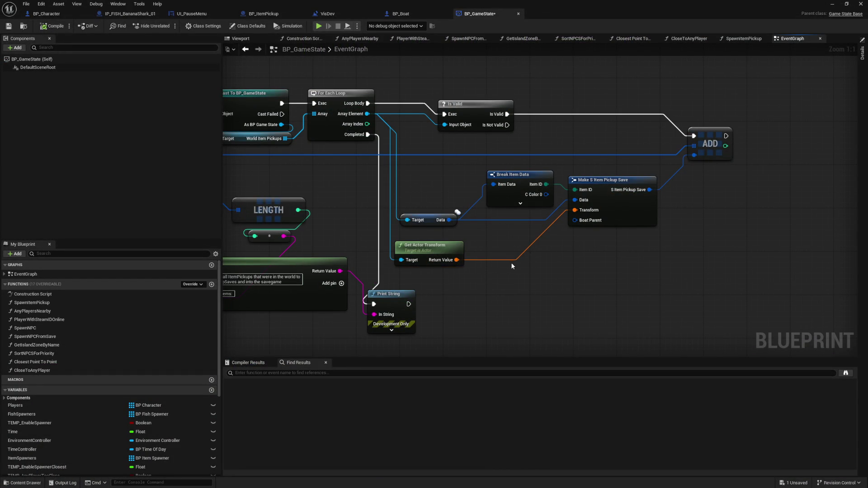
{"action": "left_click_drag", "start_coordinate": [508, 262], "coordinate": [529, 263]}
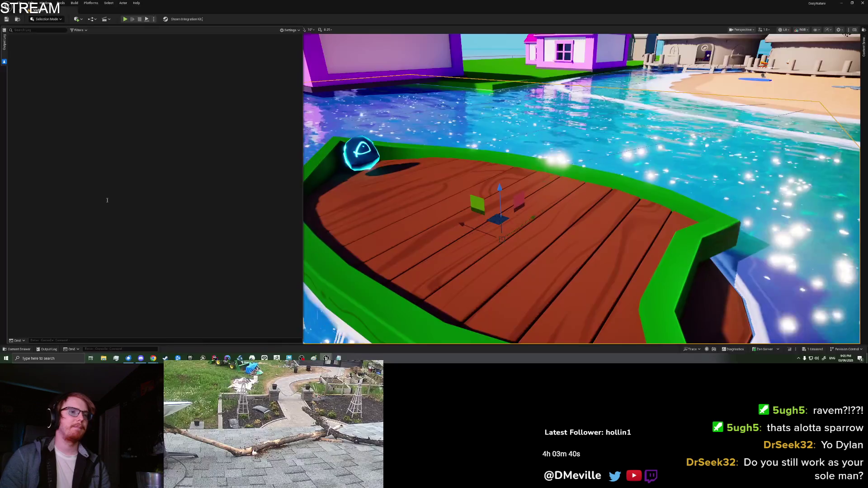
- Narrow and collapse the Output Log drawer, then fly around the boat and deselect it
{"action": "mouse_move", "coordinate": [302, 190]}
{"action": "left_mouse_down"}
{"action": "mouse_move", "coordinate": [102, 176]}
{"action": "mouse_move", "coordinate": [150, 173]}
{"action": "left_mouse_up"}
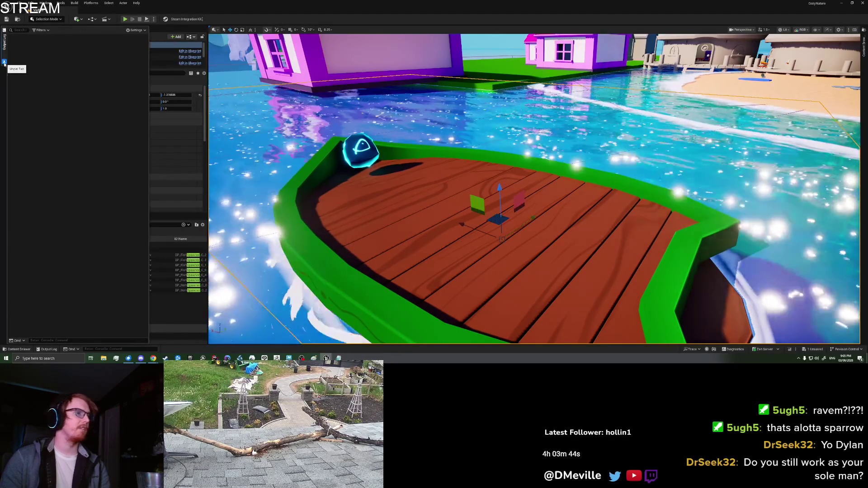
{"action": "left_click", "coordinate": [385, 170]}
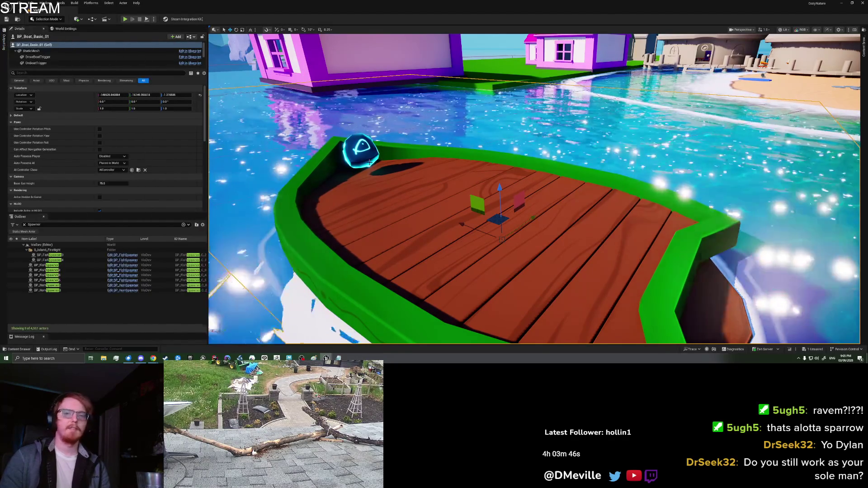
{"action": "mouse_move", "coordinate": [386, 170]}
{"action": "left_mouse_down"}
{"action": "mouse_move", "coordinate": [405, 170]}
{"action": "mouse_move", "coordinate": [385, 190]}
{"action": "mouse_move", "coordinate": [403, 172]}
{"action": "left_mouse_up"}
{"action": "left_click", "coordinate": [405, 170]}
{"action": "left_click_drag", "start_coordinate": [497, 177], "coordinate": [501, 177]}
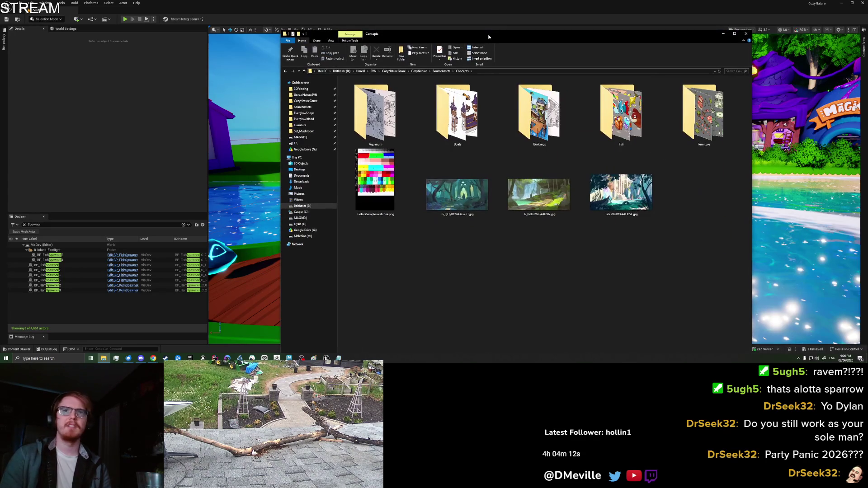
- Preview the fish recap image in the Fish concept folder, then return to Concepts
{"action": "double_click", "coordinate": [622, 116]}
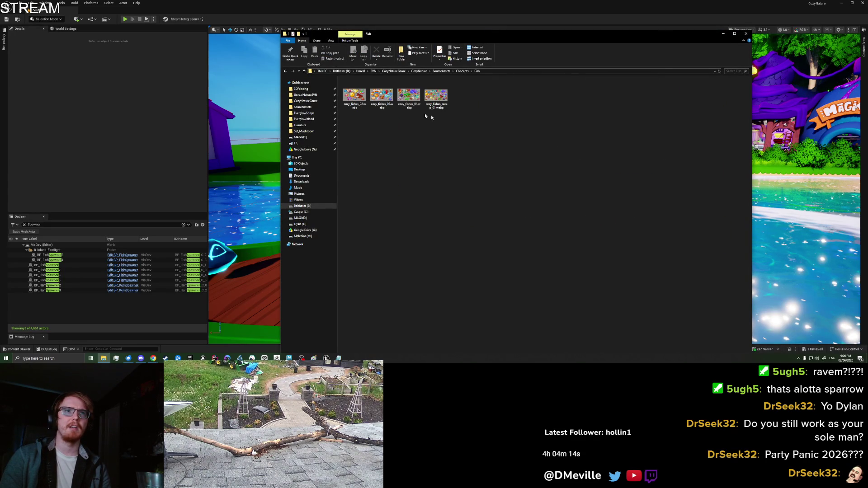
{"action": "left_click", "coordinate": [437, 96]}
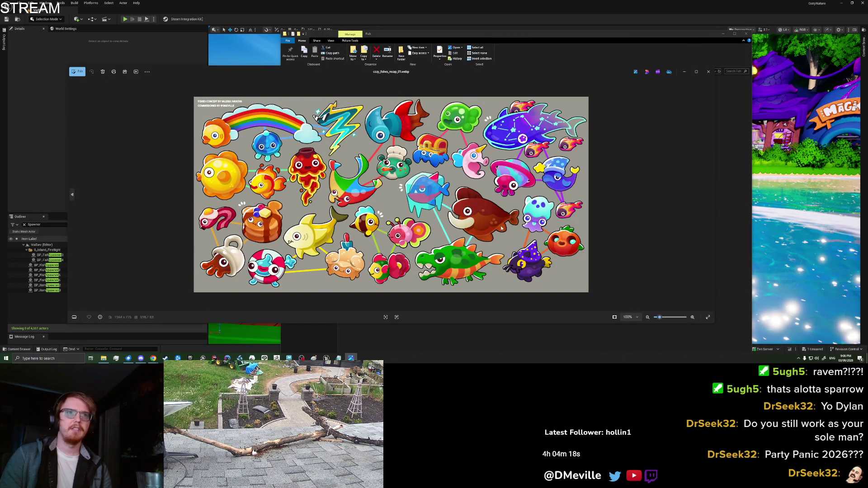
{"action": "left_click", "coordinate": [708, 71]}
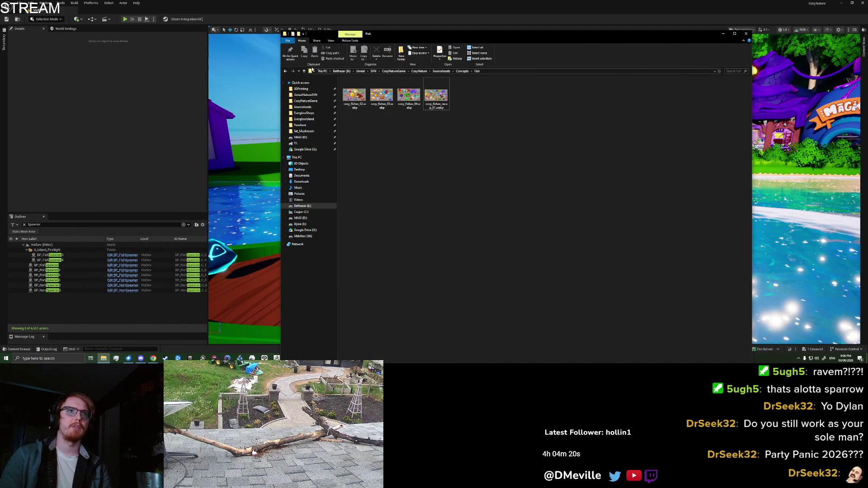
{"action": "left_click", "coordinate": [285, 72]}
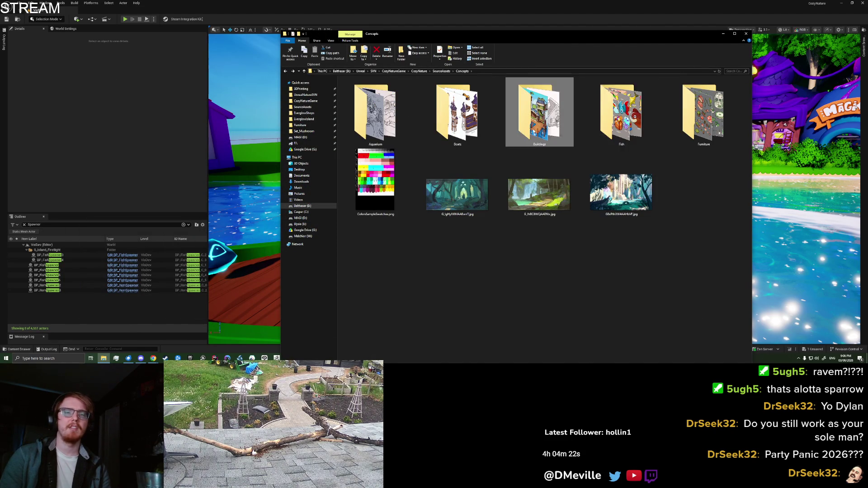
- Open the pier concept image from Buildings and fly the level camera toward the pier
{"action": "double_click", "coordinate": [534, 136]}
{"action": "scroll", "coordinate": [533, 141], "scroll_direction": "down", "scroll_amount": 3}
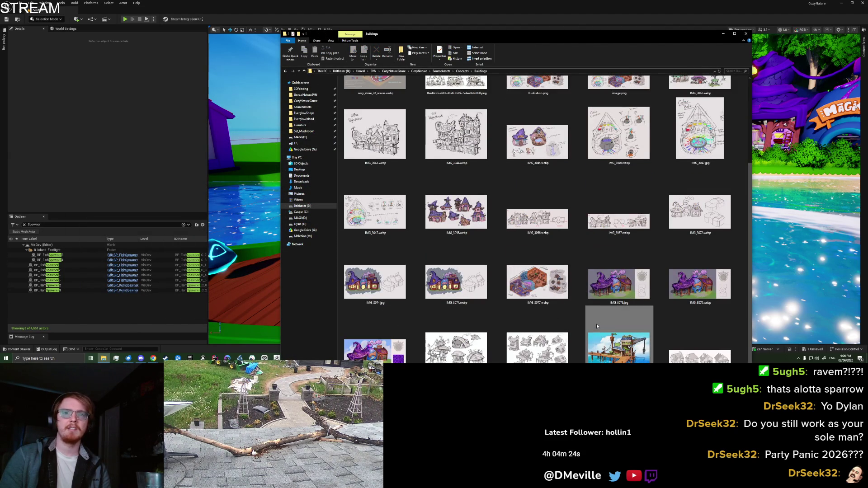
{"action": "double_click", "coordinate": [595, 323]}
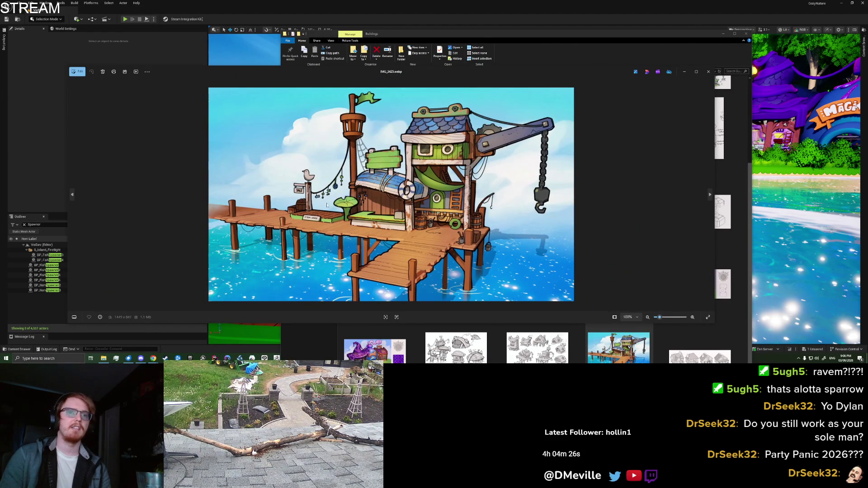
{"action": "left_click", "coordinate": [48, 126]}
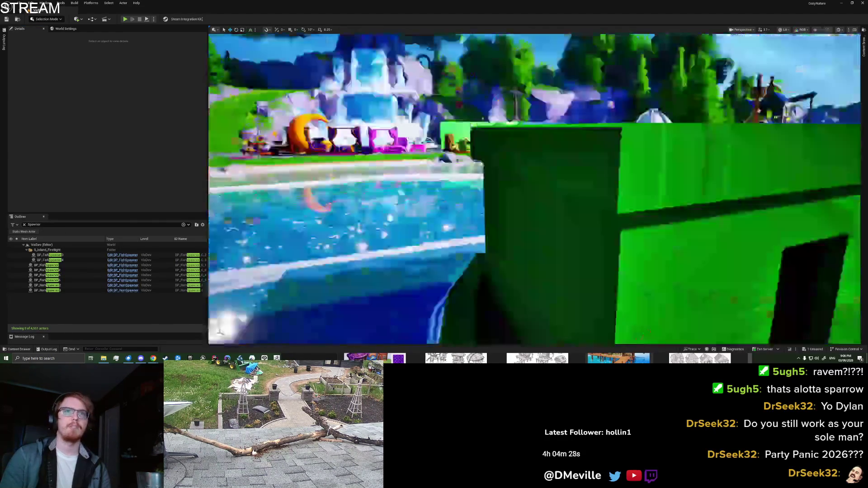
{"action": "key", "text": "w"}
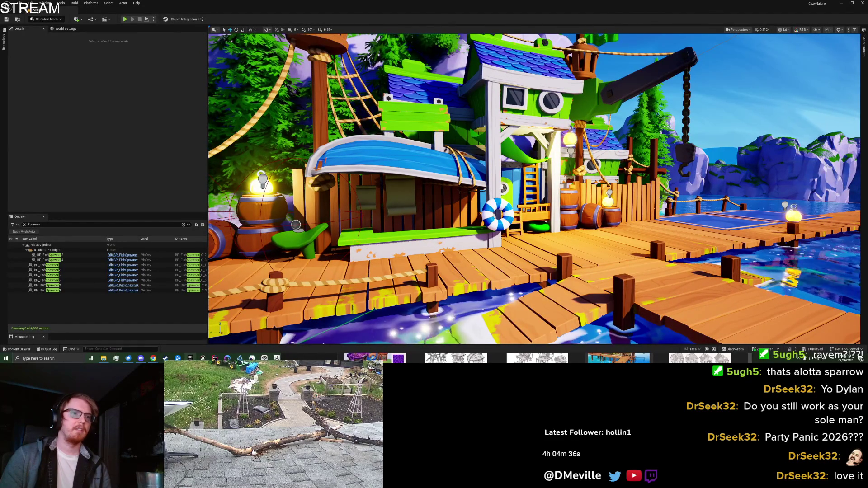
- Preview the IMG_3431 house sketches image, then close the Buildings folder window
{"action": "left_click", "coordinate": [104, 358]}
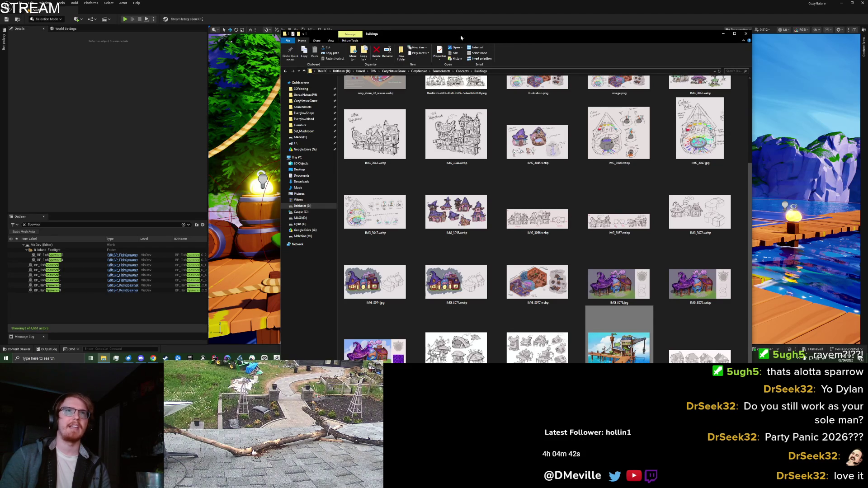
{"action": "mouse_move", "coordinate": [461, 31]}
{"action": "left_mouse_down"}
{"action": "mouse_move", "coordinate": [492, 133]}
{"action": "mouse_move", "coordinate": [517, 157]}
{"action": "mouse_move", "coordinate": [479, 87]}
{"action": "left_mouse_up"}
{"action": "scroll", "coordinate": [504, 196], "scroll_direction": "down", "scroll_amount": 3}
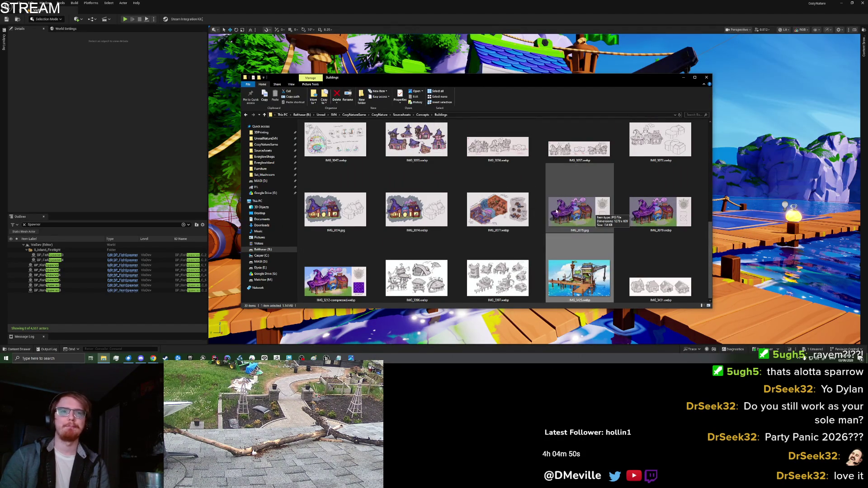
{"action": "double_click", "coordinate": [660, 284]}
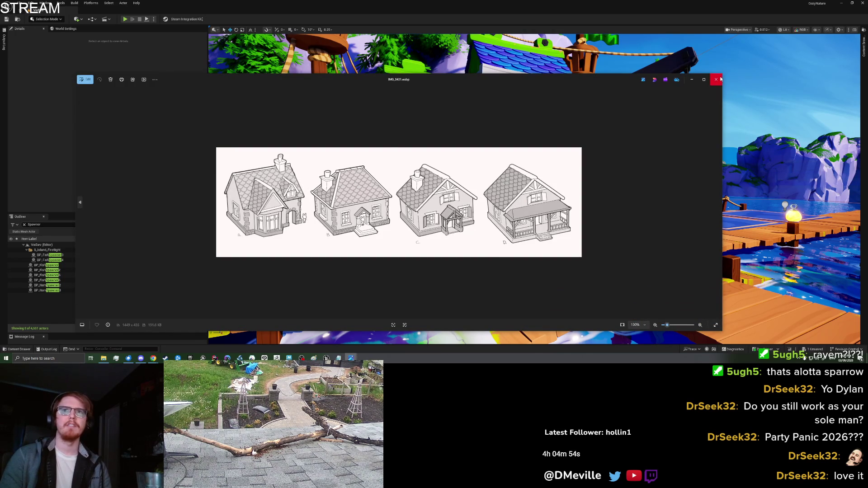
{"action": "left_click", "coordinate": [716, 79]}
{"action": "scroll", "coordinate": [489, 221], "scroll_direction": "up", "scroll_amount": 3}
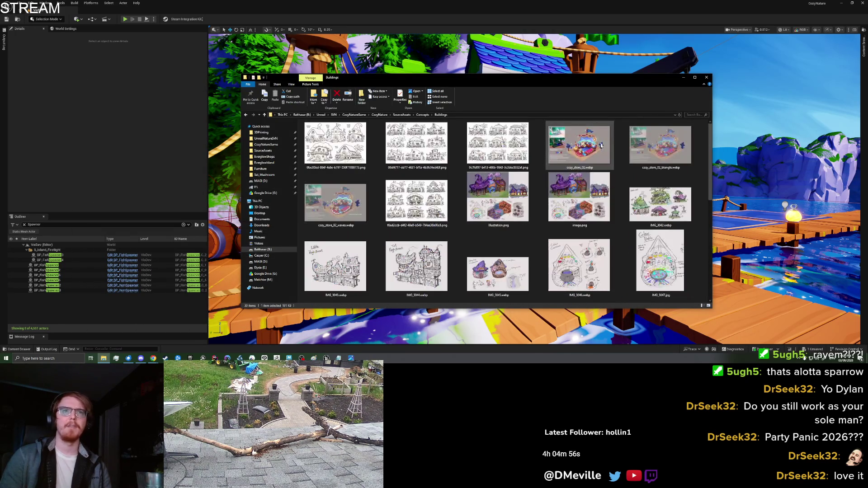
{"action": "left_click", "coordinate": [707, 77]}
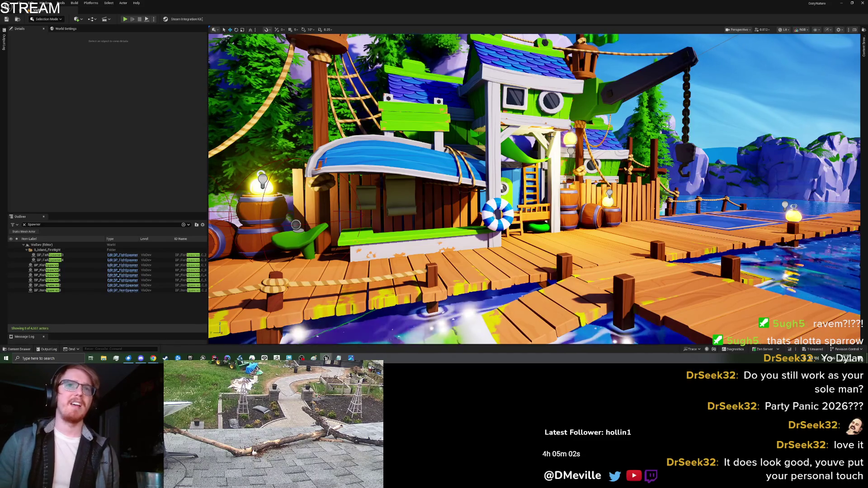
{"action": "scroll", "coordinate": [533, 190], "scroll_direction": "up", "scroll_amount": 1}
{"action": "scroll", "coordinate": [517, 235], "scroll_direction": "down", "scroll_amount": 10}
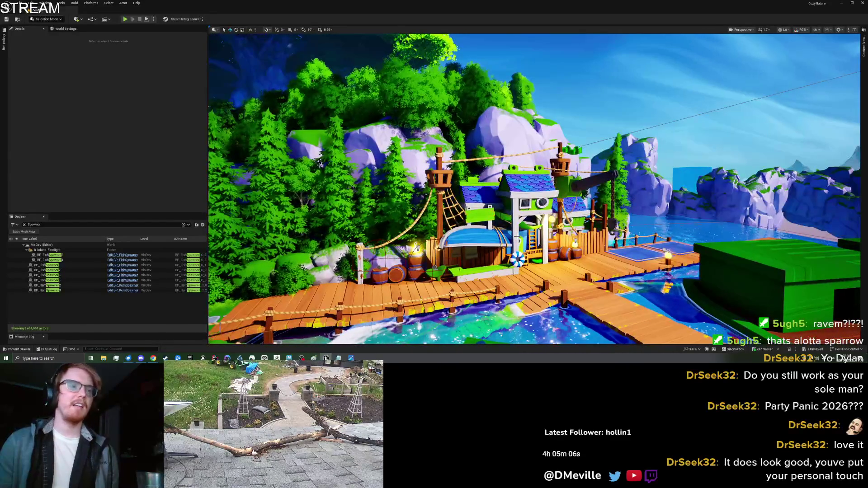
{"action": "scroll", "coordinate": [516, 236], "scroll_direction": "up", "scroll_amount": 5}
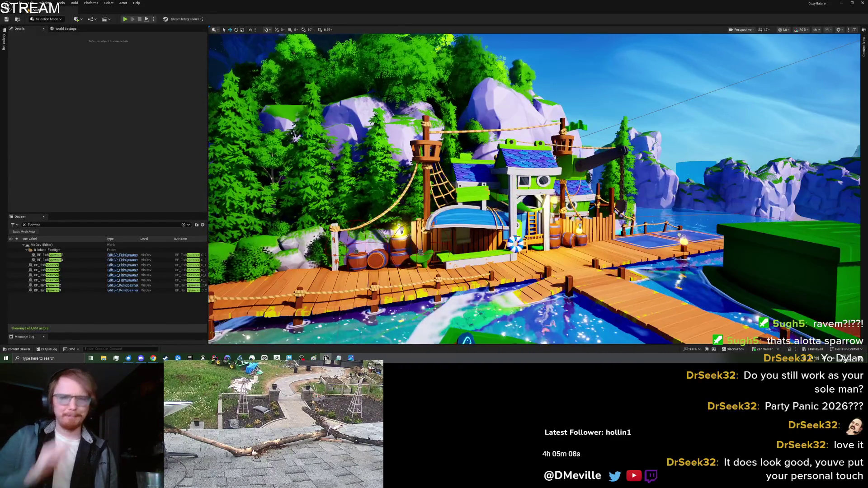
{"action": "scroll", "coordinate": [517, 235], "scroll_direction": "up", "scroll_amount": 2}
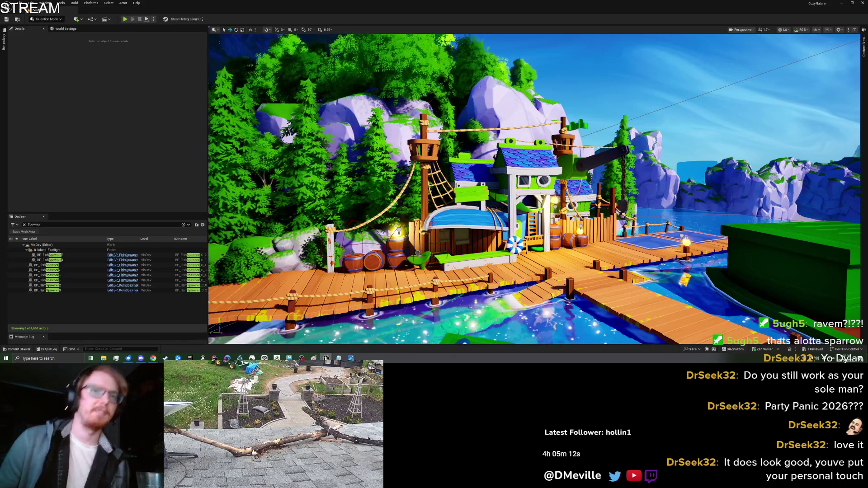
{"action": "mouse_move", "coordinate": [517, 235]}
{"action": "left_mouse_down"}
{"action": "mouse_move", "coordinate": [399, 236]}
{"action": "mouse_move", "coordinate": [399, 209]}
{"action": "left_mouse_up"}
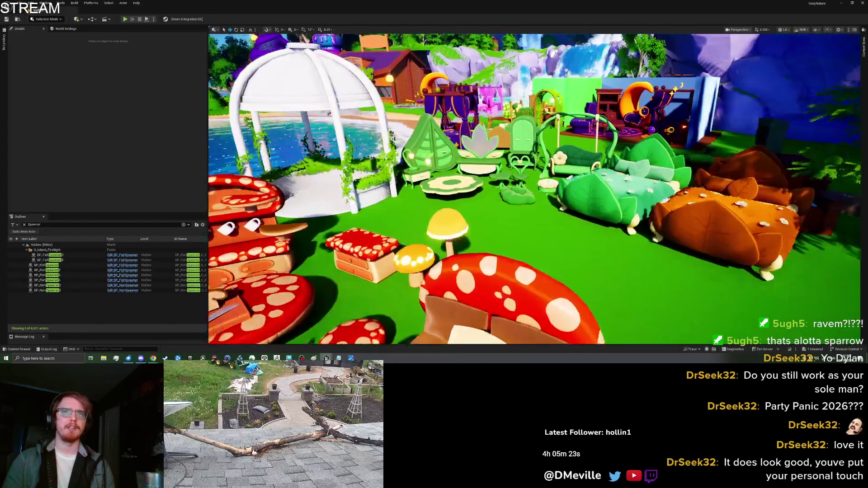
{"action": "left_click_drag", "start_coordinate": [400, 208], "coordinate": [400, 167]}
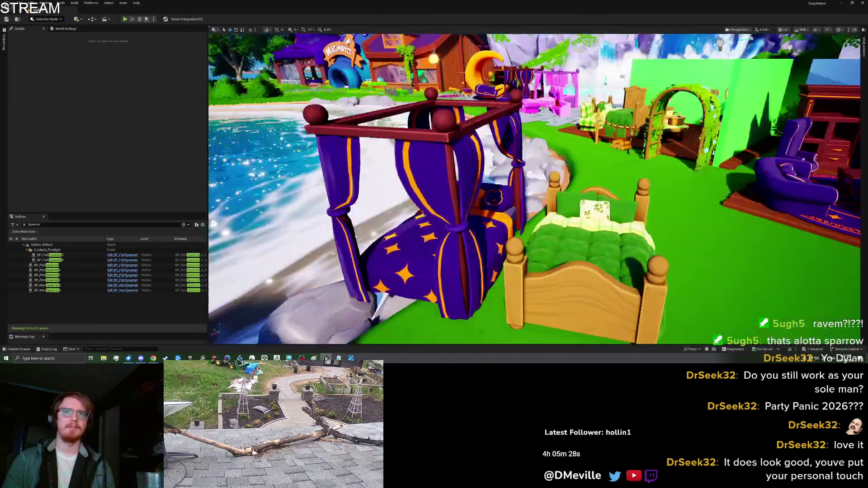
{"action": "left_click_drag", "start_coordinate": [399, 168], "coordinate": [399, 155]}
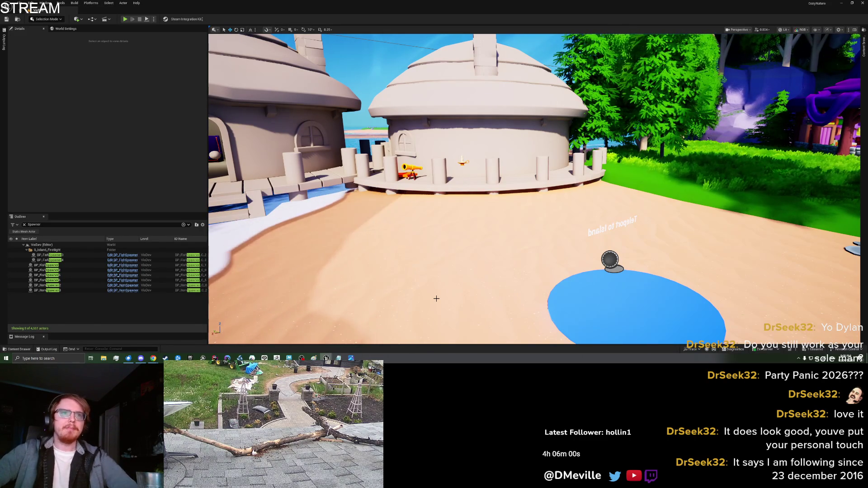
{"action": "mouse_move", "coordinate": [441, 239]}
{"action": "left_mouse_down"}
{"action": "mouse_move", "coordinate": [457, 239]}
{"action": "mouse_move", "coordinate": [407, 240]}
{"action": "left_mouse_up"}
{"action": "left_click_drag", "start_coordinate": [398, 181], "coordinate": [378, 181]}
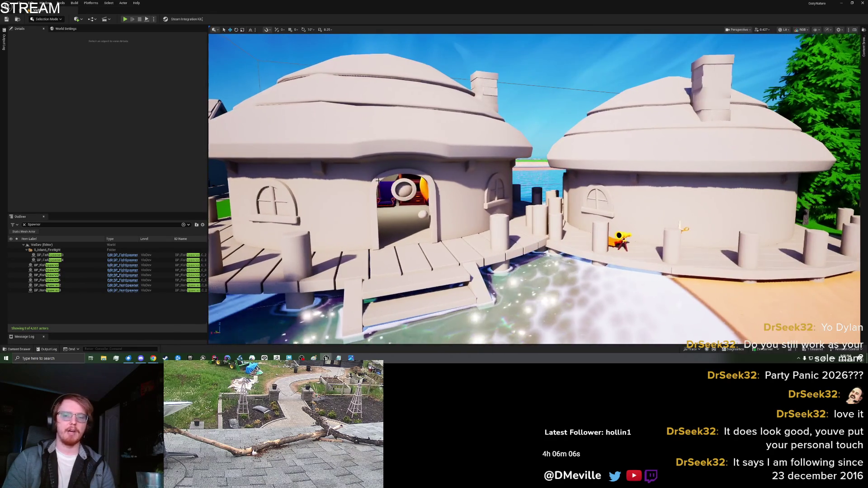
{"action": "left_click", "coordinate": [489, 257]}
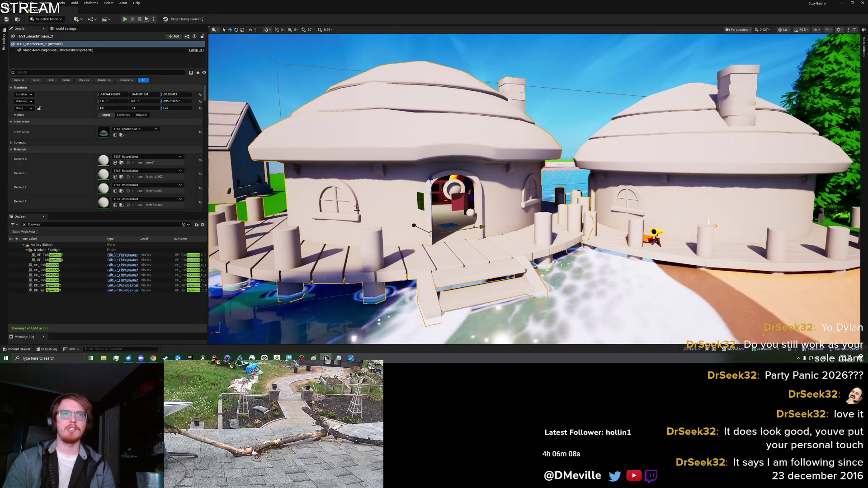
{"action": "mouse_move", "coordinate": [490, 257]}
{"action": "left_mouse_down"}
{"action": "mouse_move", "coordinate": [603, 257]}
{"action": "mouse_move", "coordinate": [595, 257]}
{"action": "left_mouse_up"}
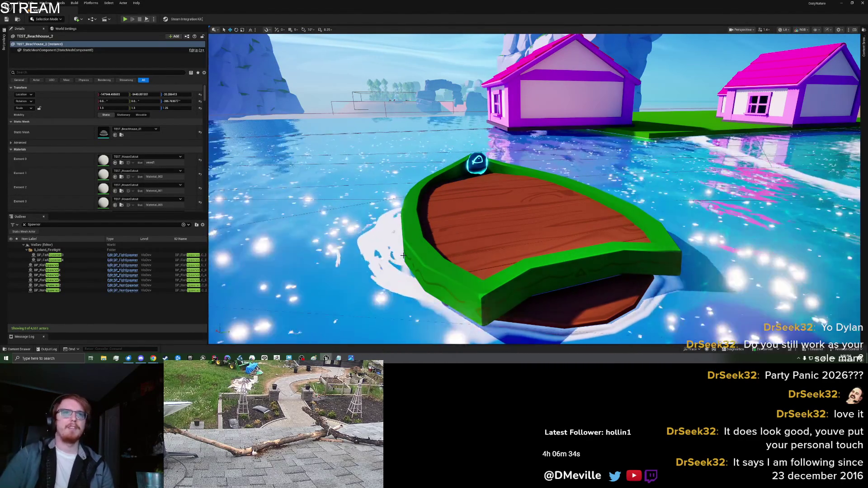
{"action": "mouse_move", "coordinate": [447, 195]}
{"action": "left_mouse_down"}
{"action": "mouse_move", "coordinate": [434, 140]}
{"action": "mouse_move", "coordinate": [485, 221]}
{"action": "mouse_move", "coordinate": [364, 183]}
{"action": "mouse_move", "coordinate": [389, 185]}
{"action": "mouse_move", "coordinate": [382, 226]}
{"action": "mouse_move", "coordinate": [434, 199]}
{"action": "mouse_move", "coordinate": [388, 181]}
{"action": "left_mouse_up"}
{"action": "key", "text": "Escape"}
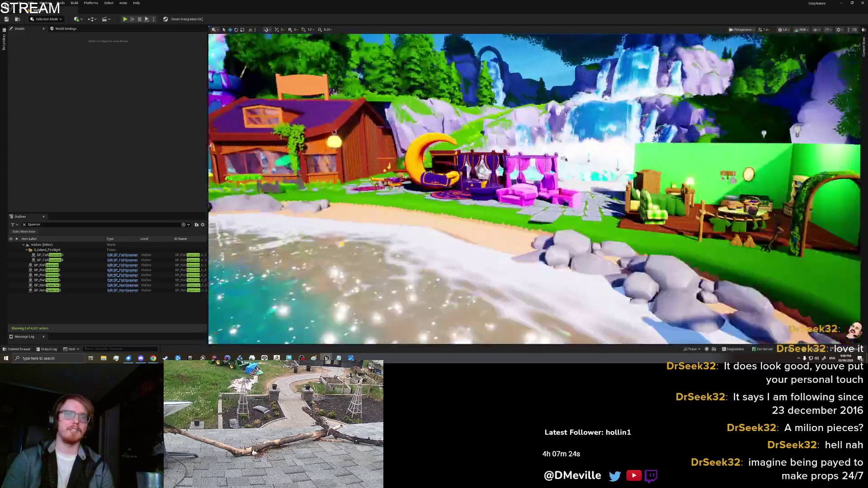
- Fly the view toward the house and inspect the mossy mush_bed, then deselect it
{"action": "left_click_drag", "start_coordinate": [452, 190], "coordinate": [425, 196]}
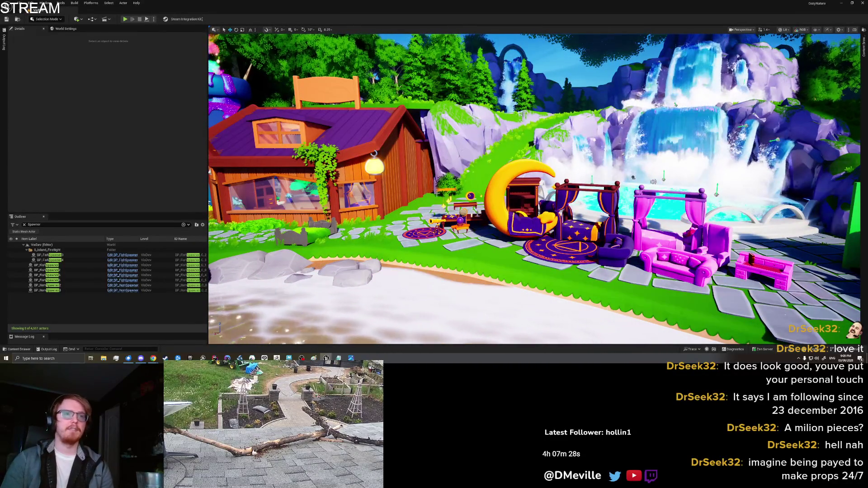
{"action": "left_click_drag", "start_coordinate": [493, 198], "coordinate": [371, 197]}
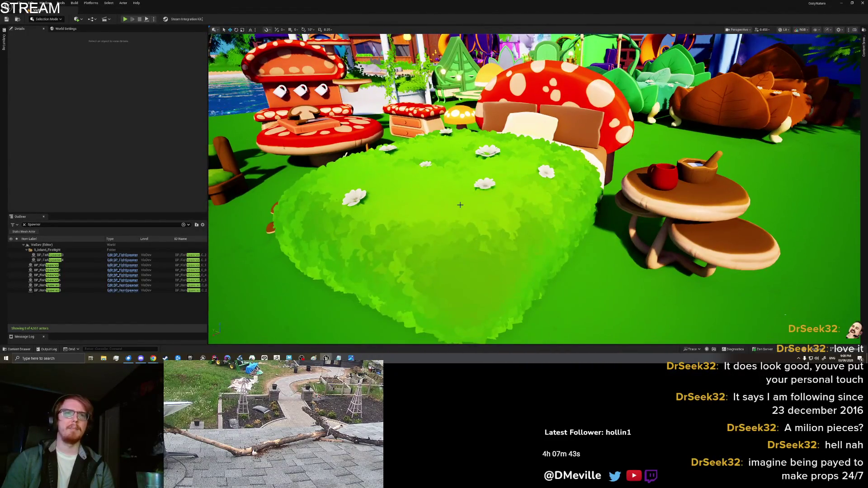
{"action": "left_click", "coordinate": [431, 194]}
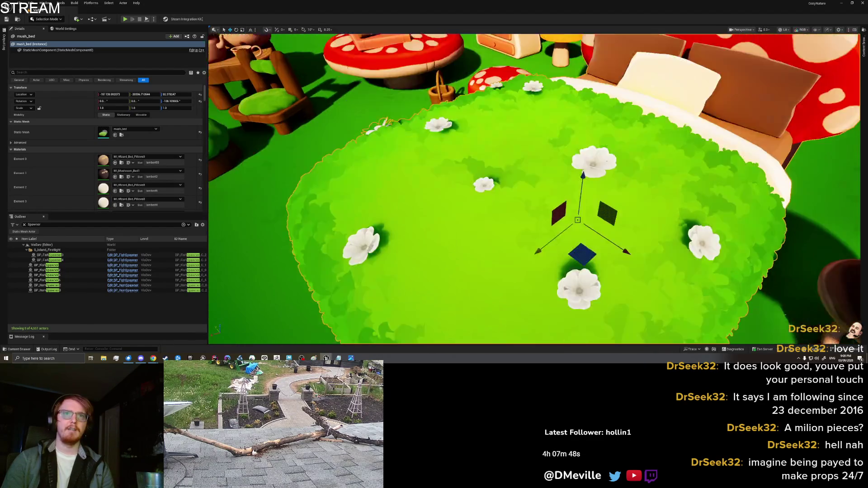
{"action": "key", "text": "Escape"}
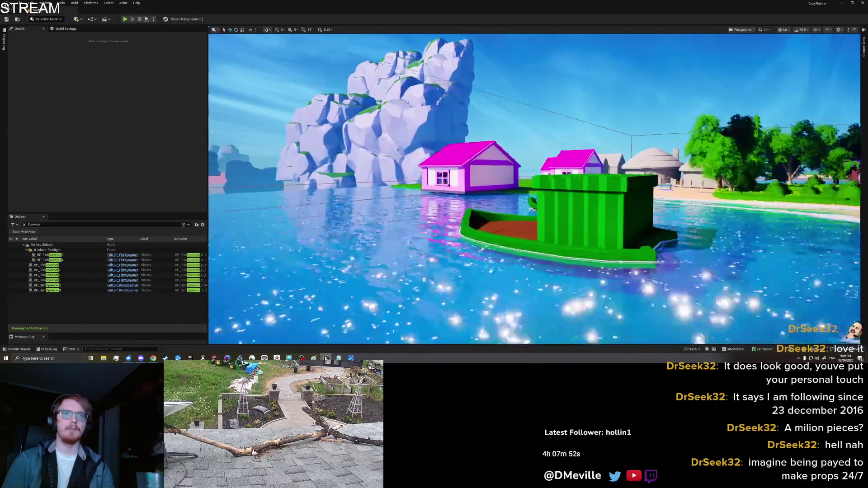
{"action": "scroll", "coordinate": [534, 188], "scroll_direction": "up", "scroll_amount": 2}
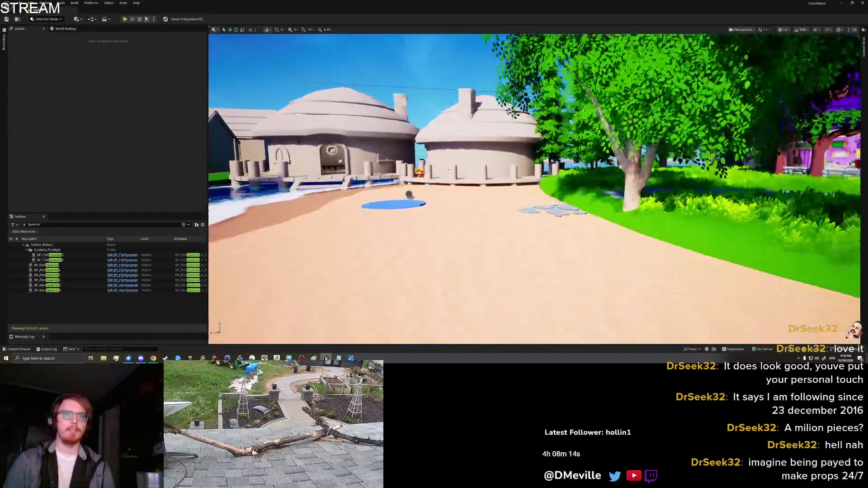
- Select the beach sand mesh and start a play test with Alt+P
{"action": "right_click", "coordinate": [462, 255]}
{"action": "left_click", "coordinate": [484, 253]}
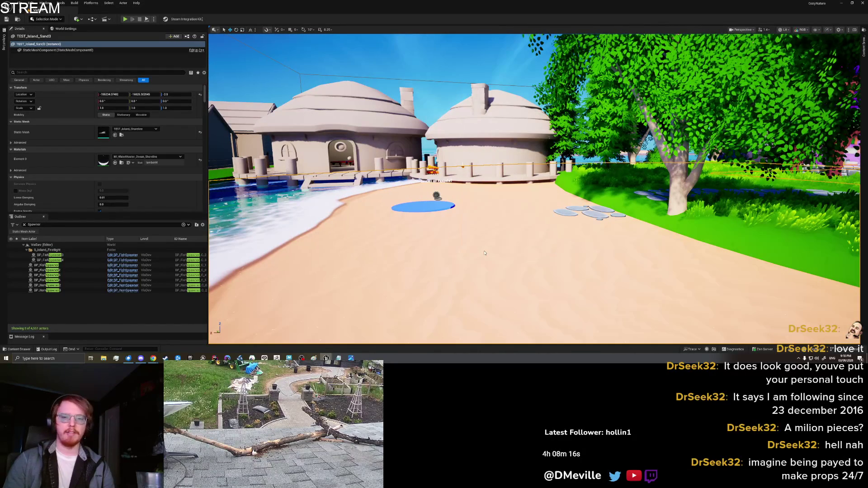
{"action": "key", "text": "alt+p"}
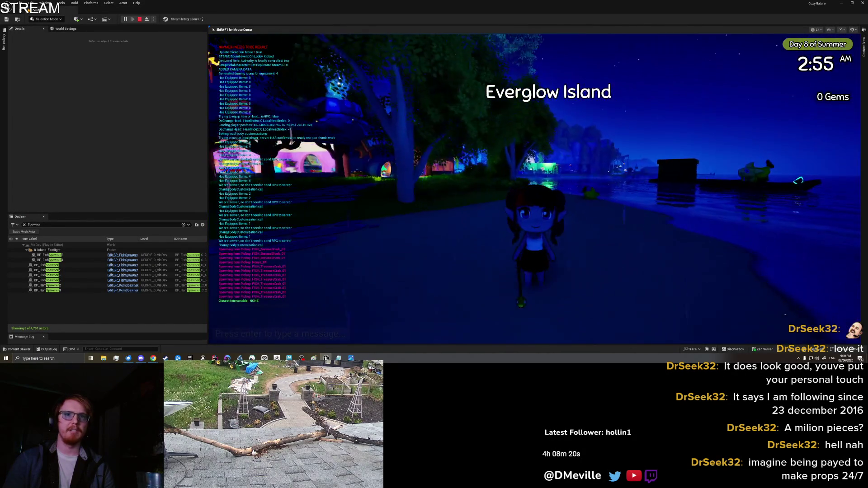
- Drop a Banana Shark from the inventory onto the beach, walk around and pick one up
{"action": "key", "text": "Tab"}
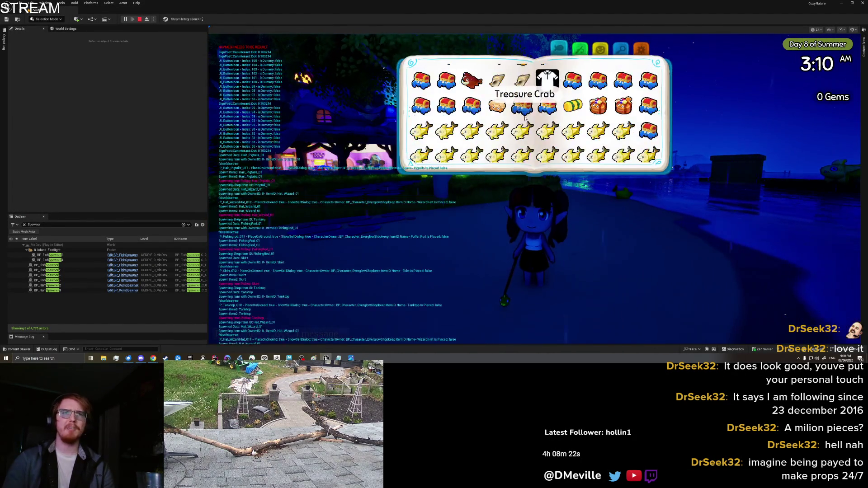
{"action": "left_click", "coordinate": [471, 154]}
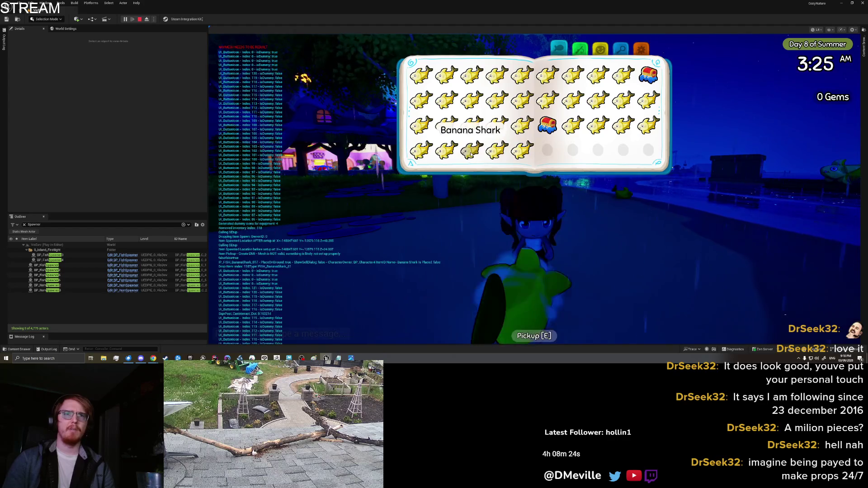
{"action": "key", "text": "Tab"}
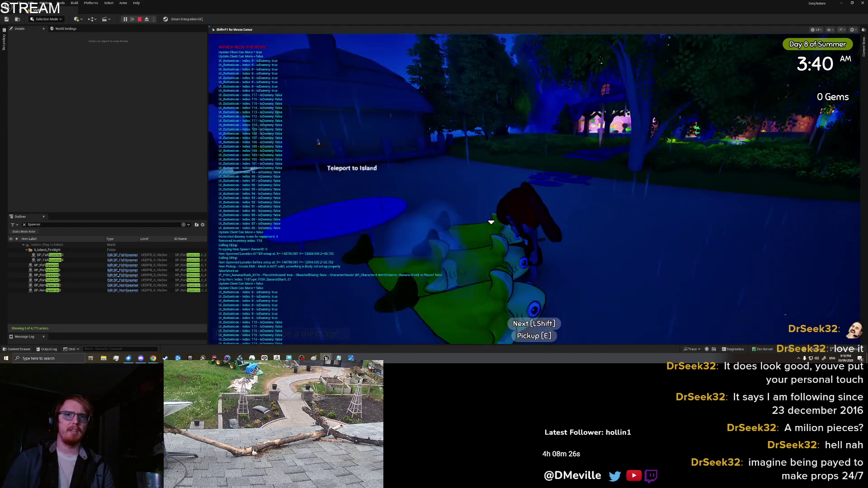
{"action": "key", "text": "s"}
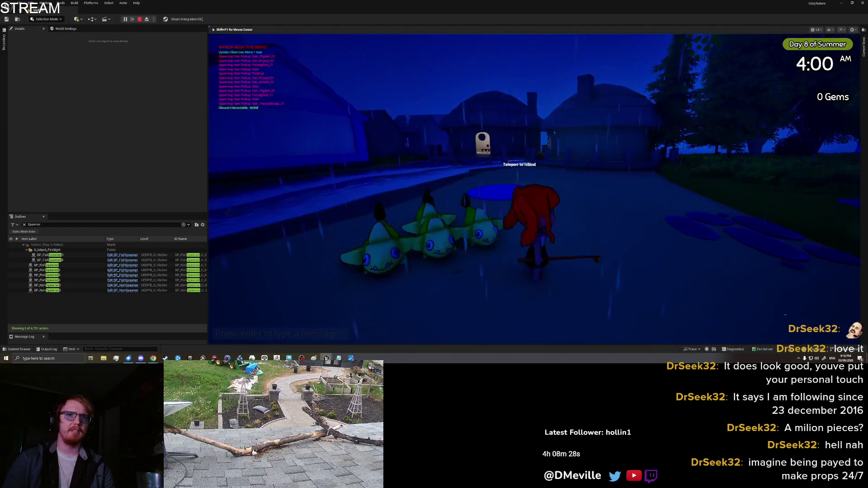
{"action": "key", "text": "a"}
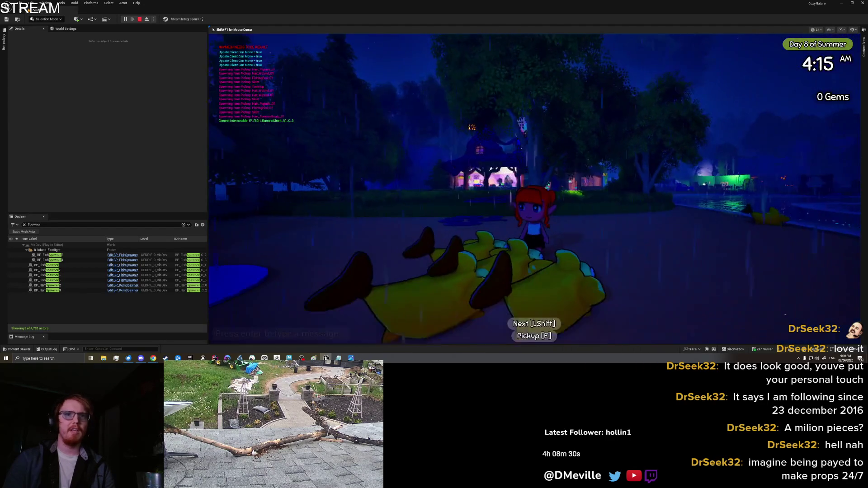
{"action": "key", "text": "a"}
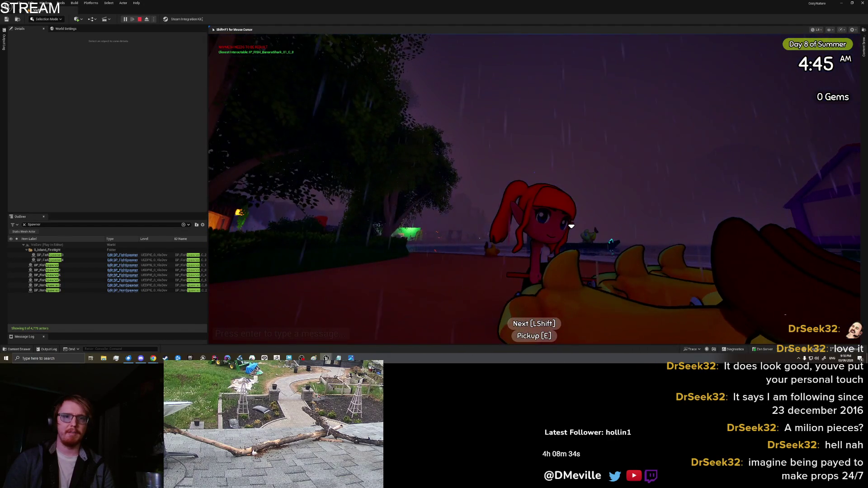
{"action": "key", "text": "a"}
{"action": "key", "text": "w"}
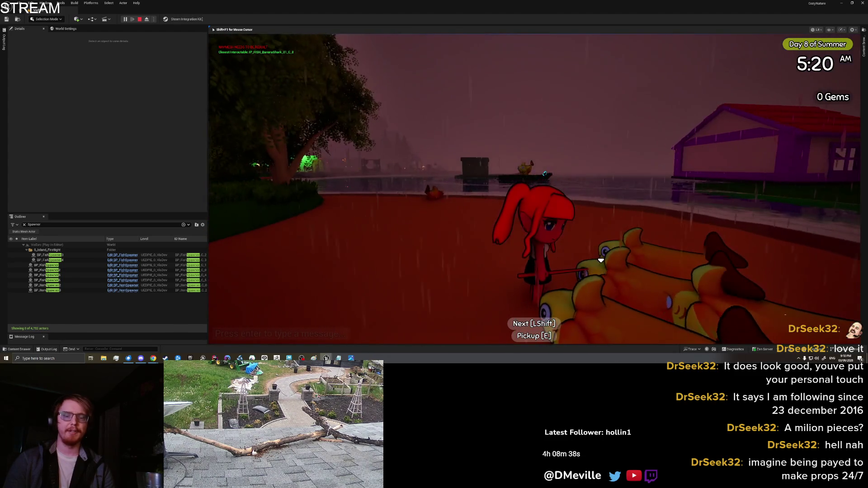
{"action": "key", "text": "e"}
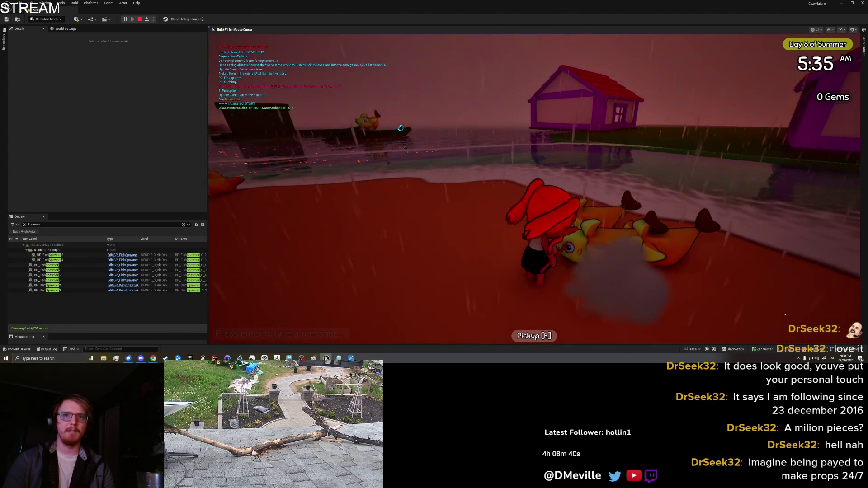
- Walk away, drop another Banana Shark beside the character, then pick up both yellow fish
{"action": "key", "text": "s"}
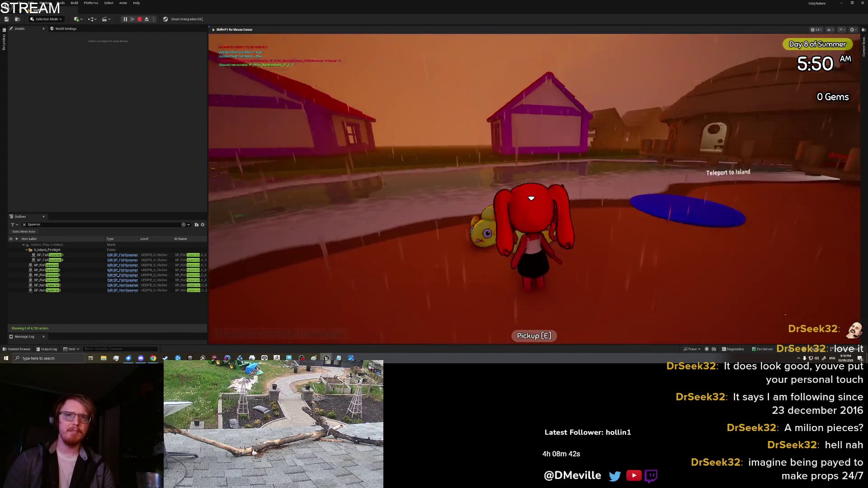
{"action": "key", "text": "s"}
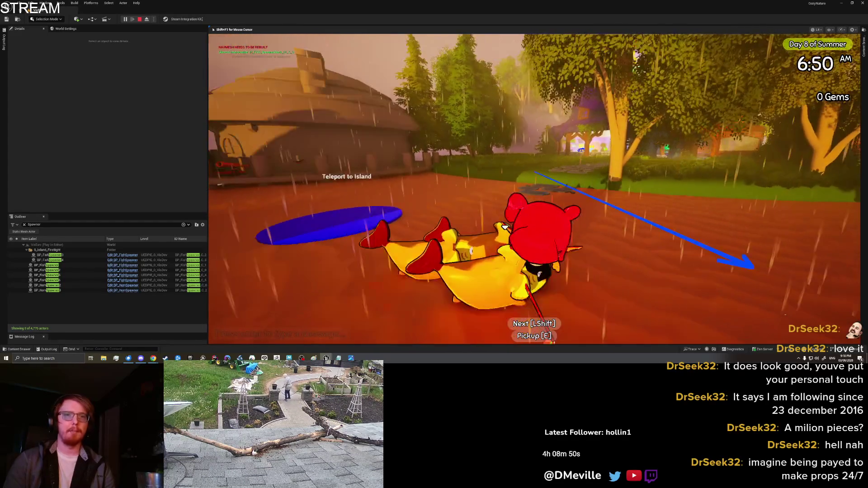
{"action": "key", "text": "w"}
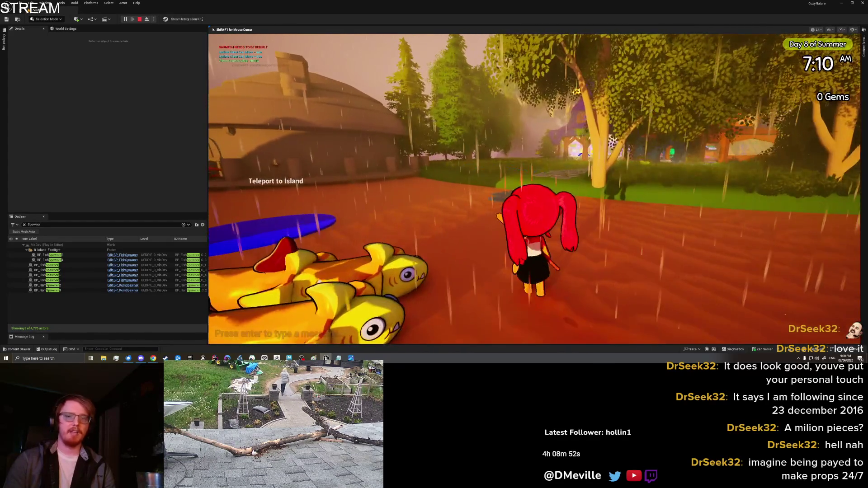
{"action": "key", "text": "Tab"}
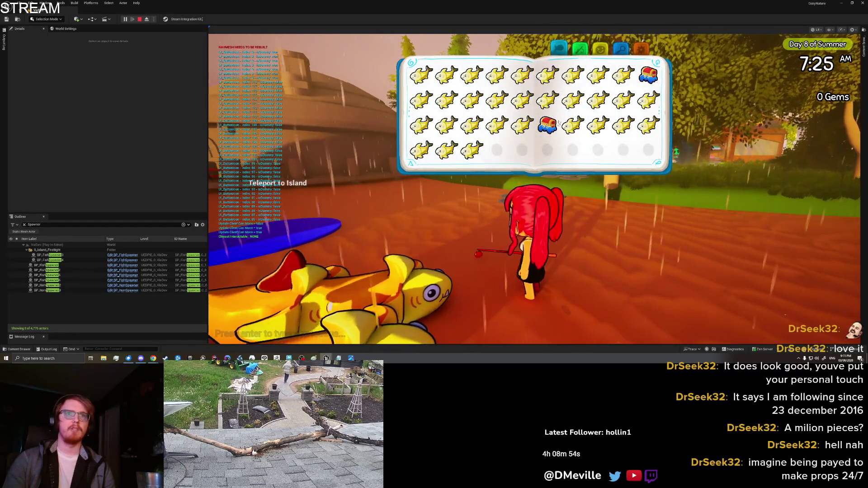
{"action": "left_click", "coordinate": [472, 149]}
{"action": "left_click", "coordinate": [418, 183]}
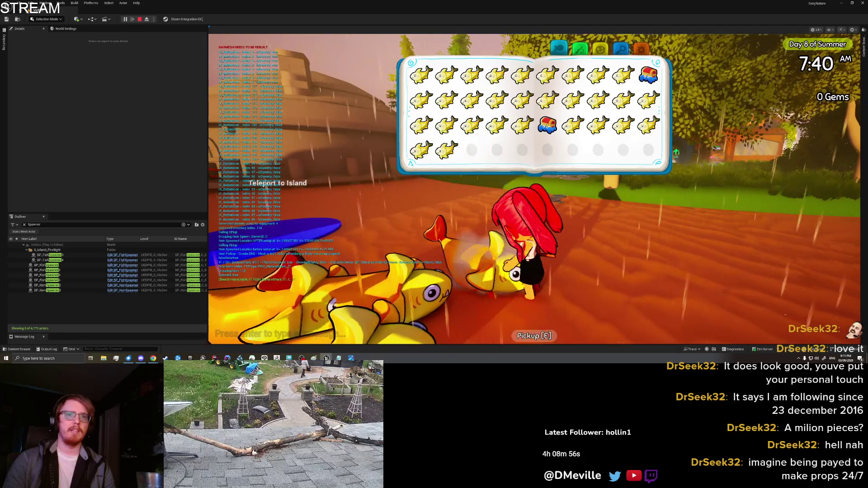
{"action": "key", "text": "Tab"}
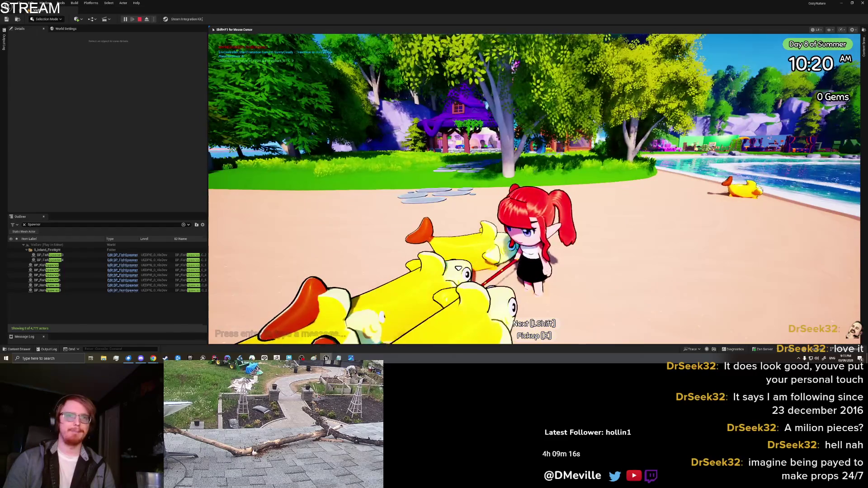
{"action": "key", "text": "e"}
{"action": "key", "text": "e"}
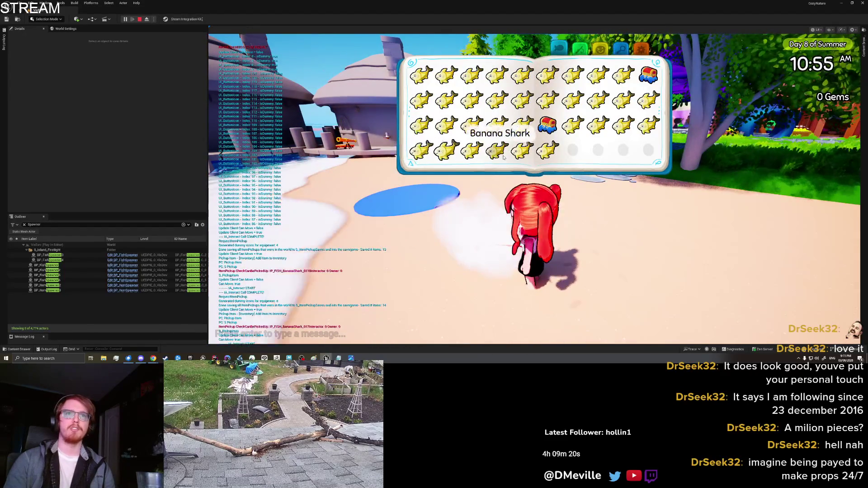
- Place a Banana Shark on the beach facing the camera, then stow the held fish in the inventory
{"action": "left_click", "coordinate": [444, 179]}
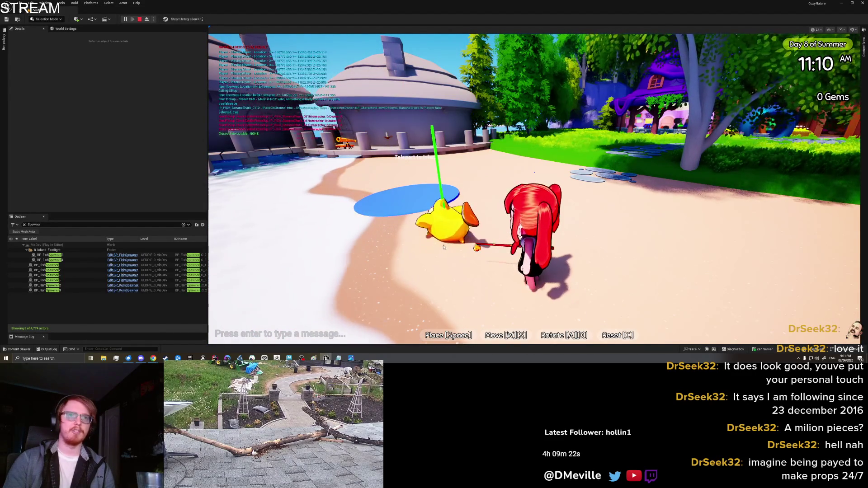
{"action": "key", "text": "a"}
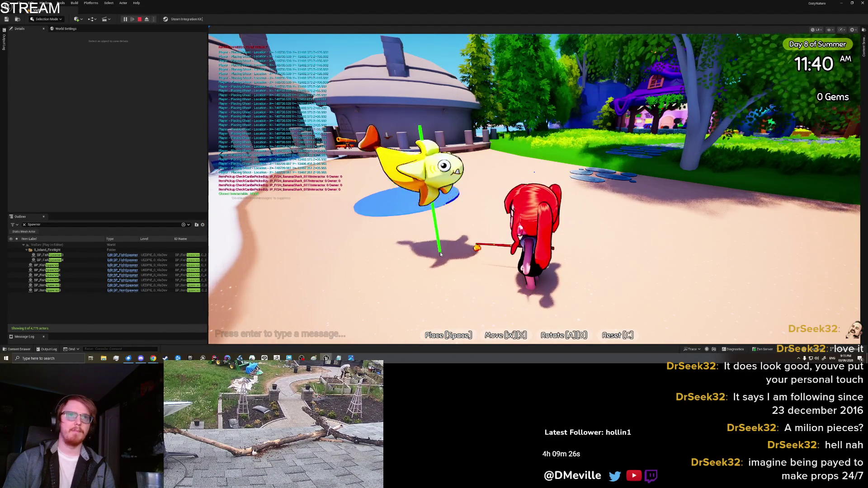
{"action": "key", "text": "space"}
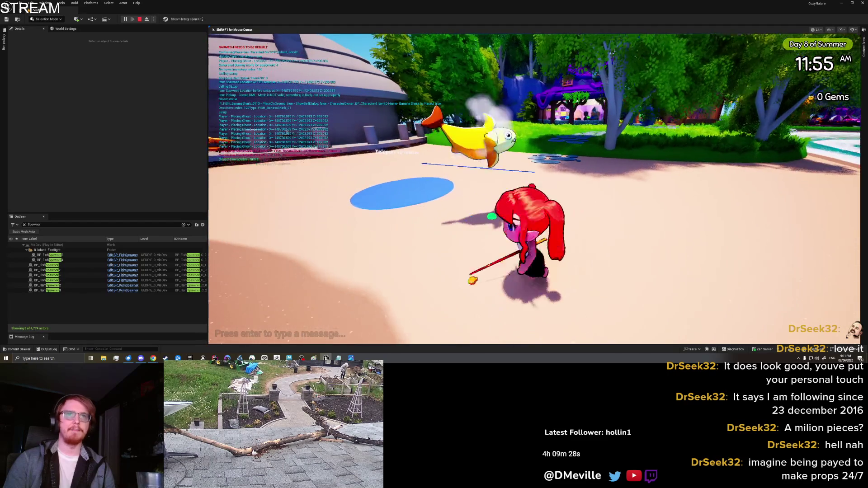
{"action": "key", "text": "e"}
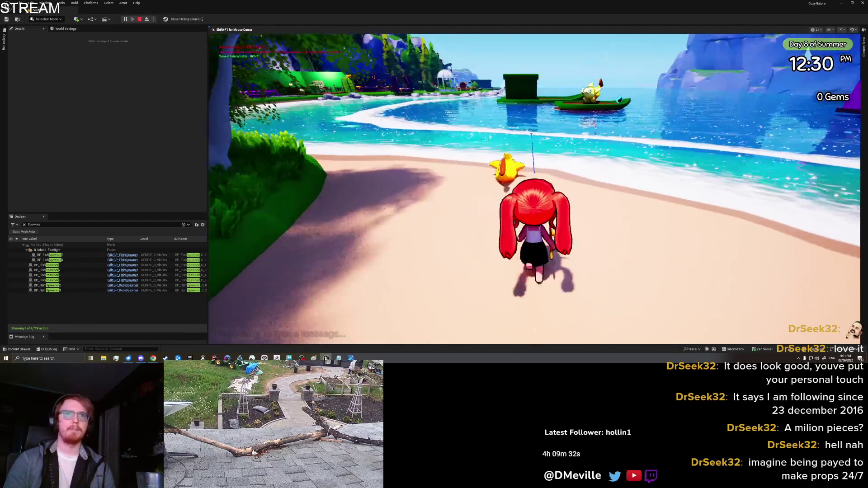
- Swim out to the boat and drop a Banana Shark onto its deck
{"action": "key", "text": "w"}
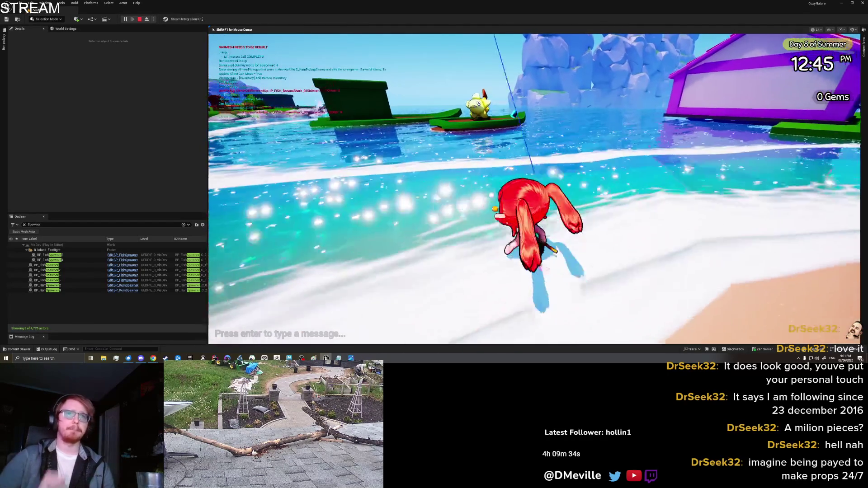
{"action": "key", "text": "w"}
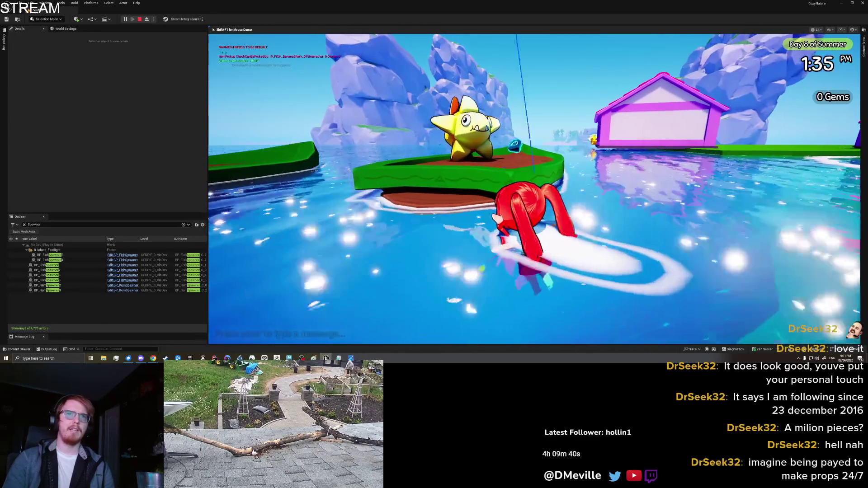
{"action": "key", "text": "w"}
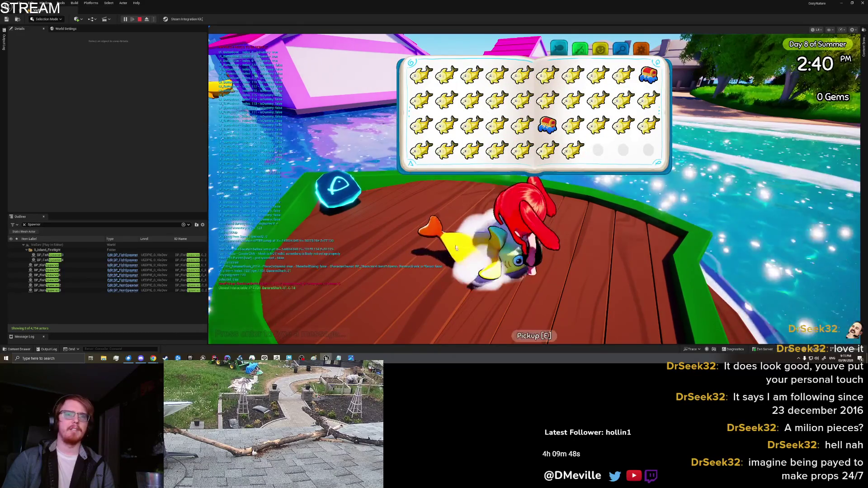
{"action": "left_click", "coordinate": [518, 170]}
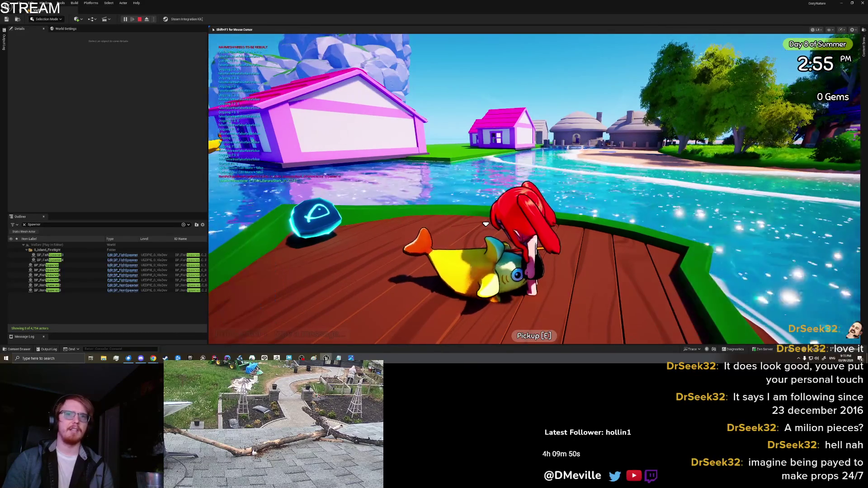
- Quit the play session via the settings page and bring up actions on the boat deck
{"action": "key", "text": "Tab"}
{"action": "left_click", "coordinate": [641, 49]}
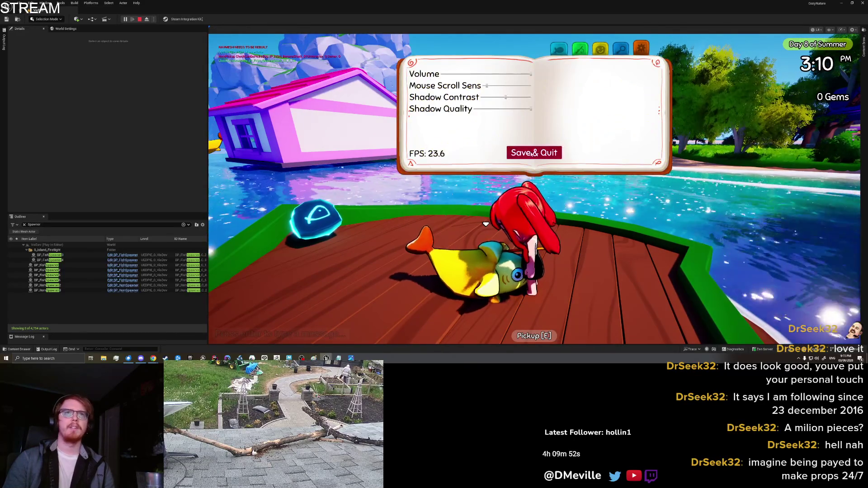
{"action": "key", "text": "Escape"}
{"action": "right_click", "coordinate": [494, 108]}
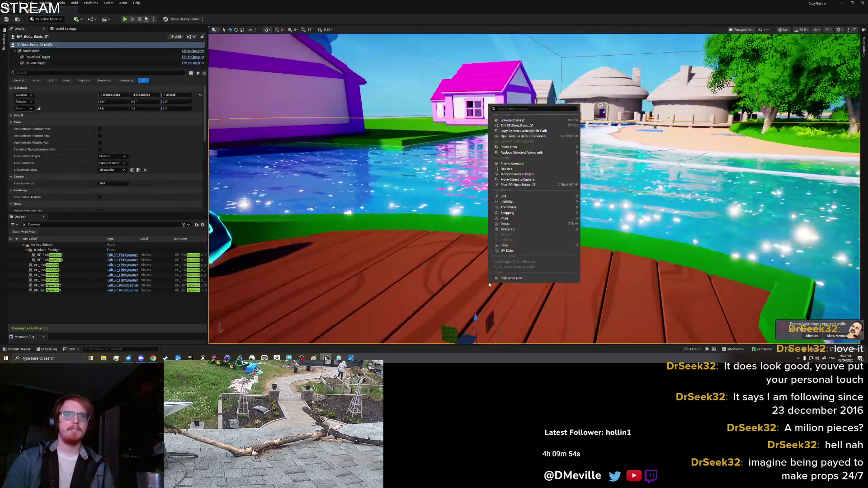
- Play from the boat deck, pick up the reloaded Banana Shark, then stop the test
{"action": "left_click", "coordinate": [513, 279]}
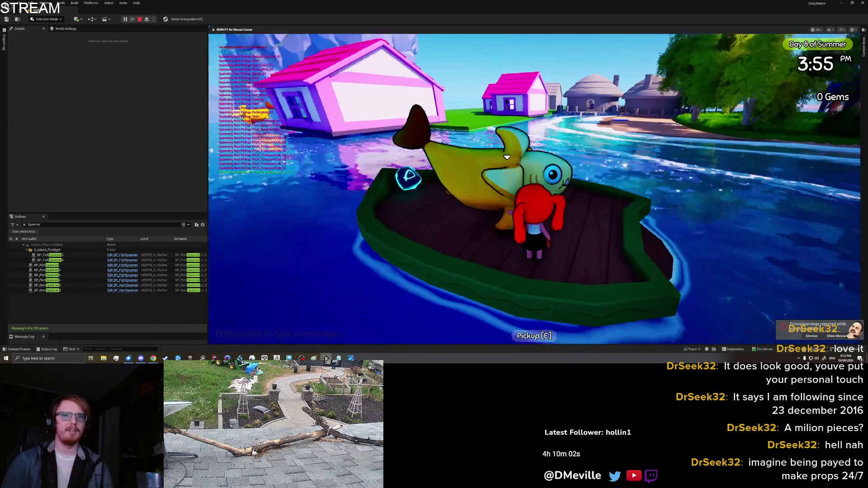
{"action": "key", "text": "e"}
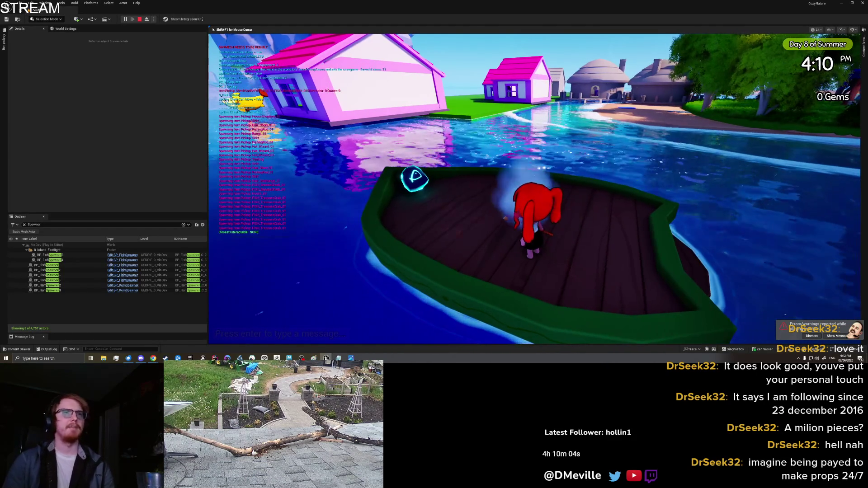
{"action": "key", "text": "Escape"}
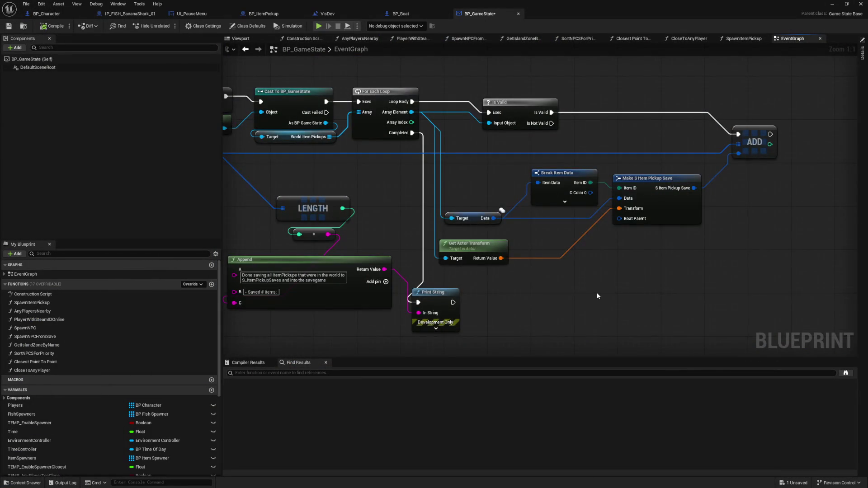
- Pan the BP_GameState graph to frame the item save loop with free space beside it
{"action": "mouse_move", "coordinate": [597, 296]}
{"action": "left_mouse_down"}
{"action": "mouse_move", "coordinate": [587, 314]}
{"action": "mouse_move", "coordinate": [624, 312]}
{"action": "left_mouse_up"}
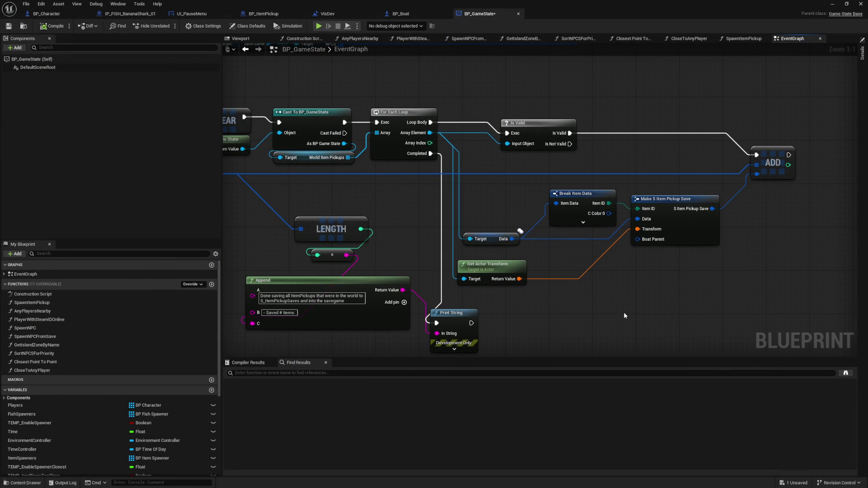
{"action": "left_click_drag", "start_coordinate": [542, 328], "coordinate": [589, 312]}
{"action": "mouse_move", "coordinate": [440, 206]}
{"action": "left_mouse_down"}
{"action": "mouse_move", "coordinate": [520, 244]}
{"action": "mouse_move", "coordinate": [730, 251]}
{"action": "mouse_move", "coordinate": [359, 200]}
{"action": "left_mouse_up"}
{"action": "mouse_move", "coordinate": [541, 286]}
{"action": "left_mouse_down"}
{"action": "mouse_move", "coordinate": [523, 265]}
{"action": "mouse_move", "coordinate": [715, 267]}
{"action": "mouse_move", "coordinate": [749, 316]}
{"action": "left_mouse_up"}
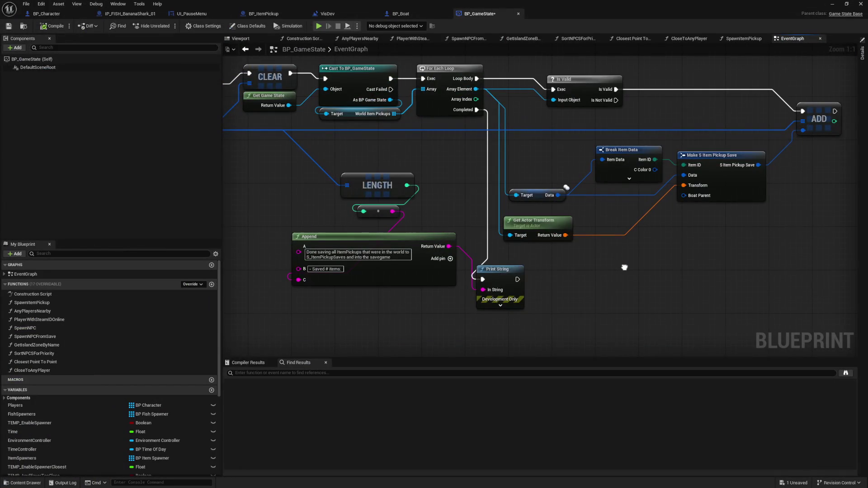
{"action": "left_click_drag", "start_coordinate": [625, 267], "coordinate": [623, 269]}
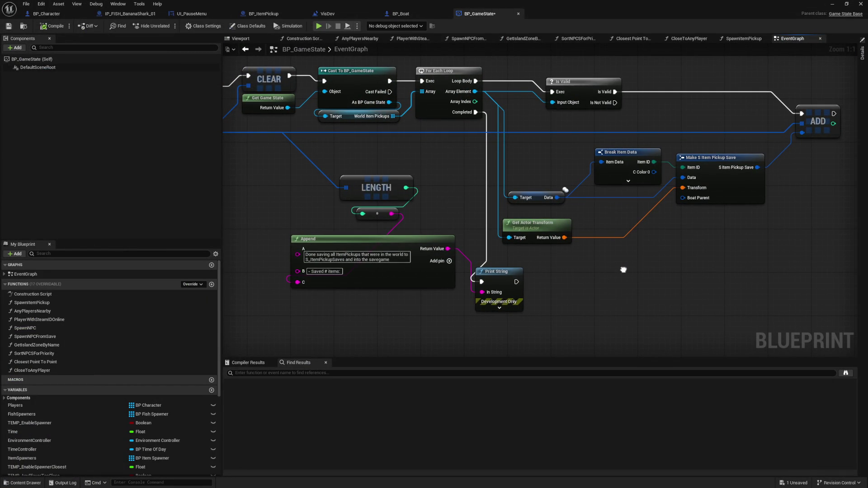
{"action": "left_click_drag", "start_coordinate": [624, 270], "coordinate": [507, 269]}
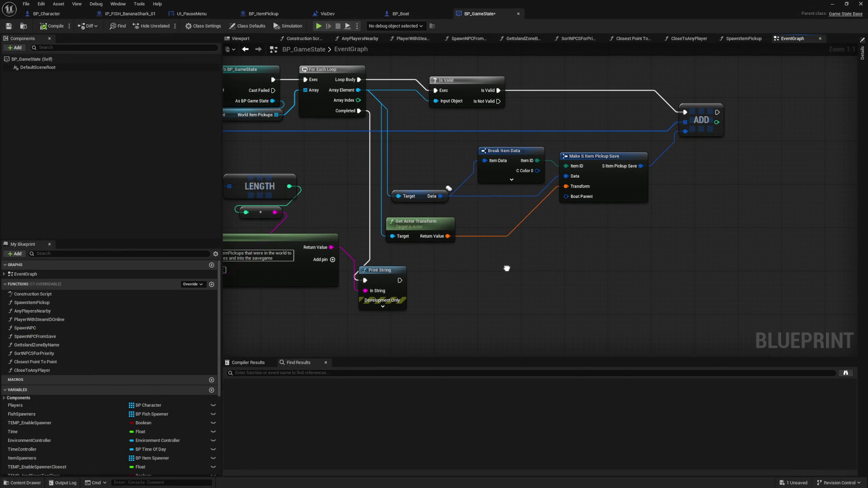
- Try a Print String node fed by Item ID via Enum to String, then delete it
{"action": "right_click", "coordinate": [531, 261]}
{"action": "type", "text": "print strin"}
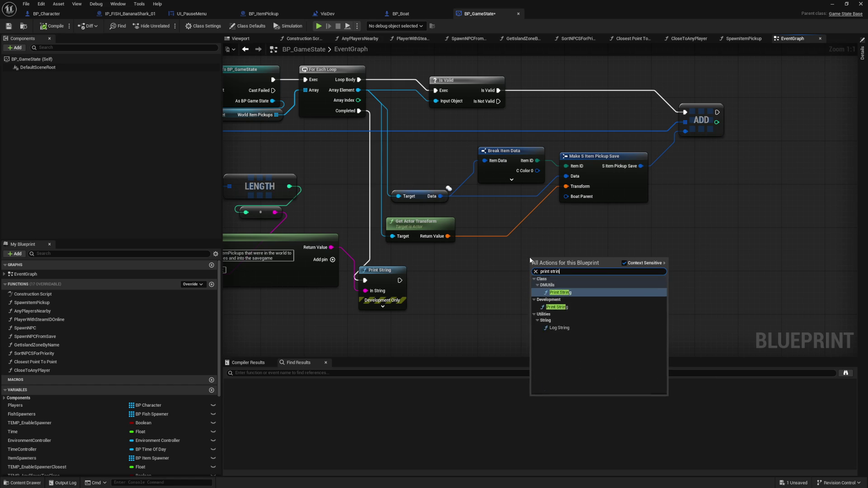
{"action": "key", "text": "Return"}
{"action": "left_click_drag", "start_coordinate": [539, 264], "coordinate": [571, 252]}
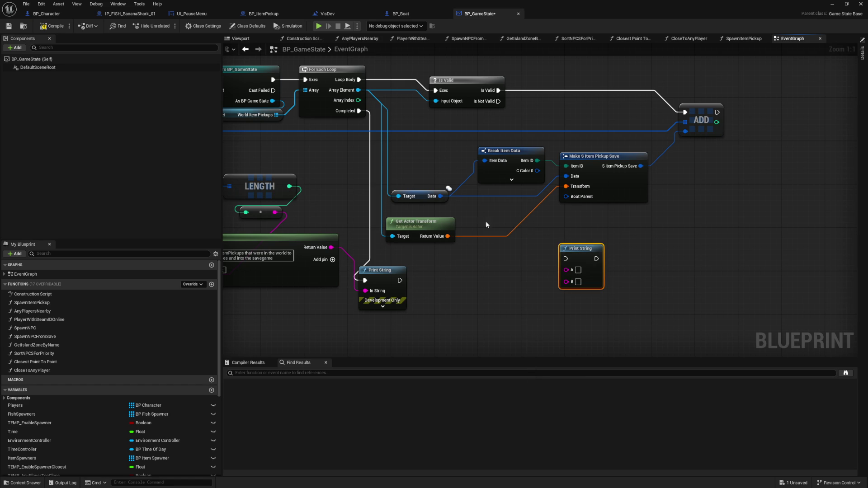
{"action": "left_click", "coordinate": [511, 180]}
{"action": "left_click", "coordinate": [512, 281]}
{"action": "left_click_drag", "start_coordinate": [537, 161], "coordinate": [566, 270]}
{"action": "left_click_drag", "start_coordinate": [560, 210], "coordinate": [519, 266]}
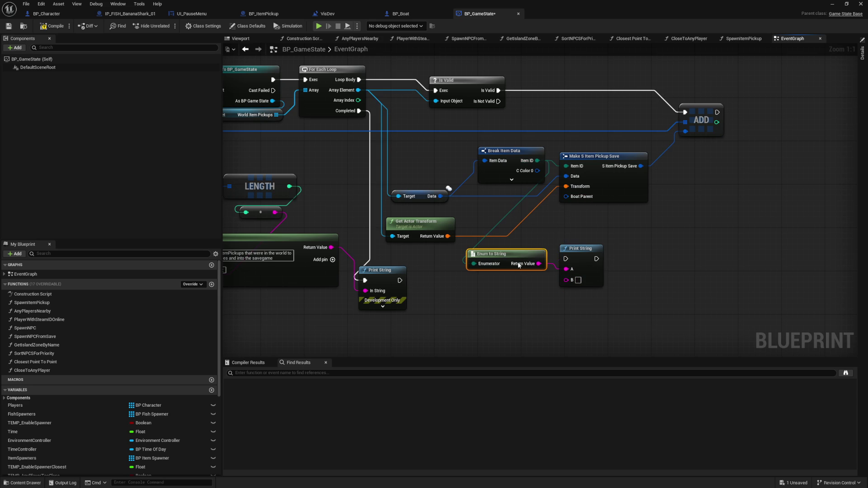
{"action": "left_click_drag", "start_coordinate": [597, 246], "coordinate": [629, 225]}
{"action": "right_click", "coordinate": [606, 238]}
{"action": "left_click", "coordinate": [608, 246]}
- Add an Append node joining the Item ID string (A) and Get Actor Transform (D)
{"action": "right_click", "coordinate": [603, 248]}
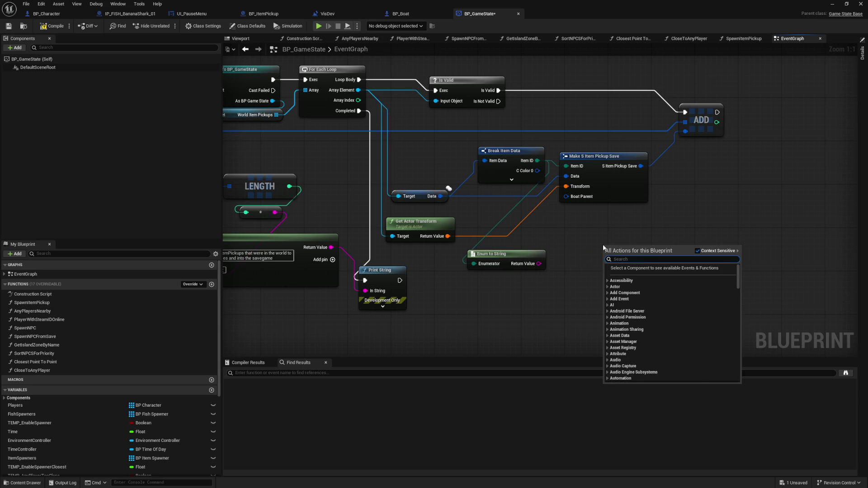
{"action": "type", "text": "appent string"}
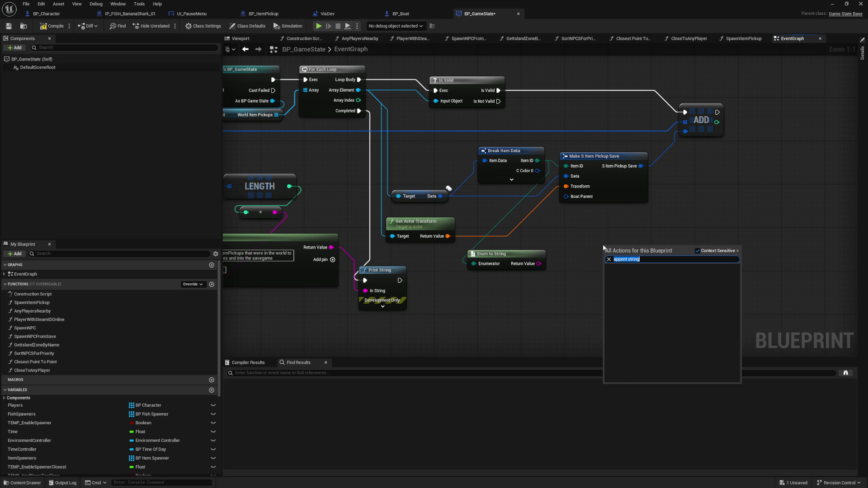
{"action": "type", "text": "append"}
{"action": "key", "text": "Return"}
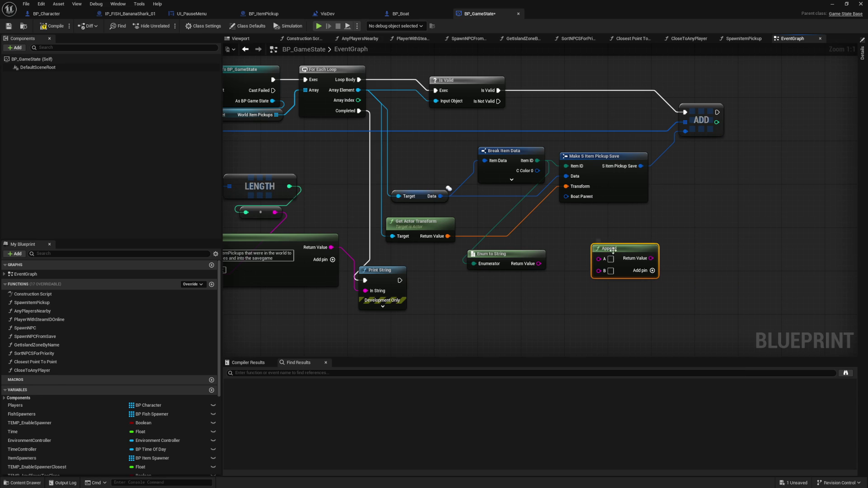
{"action": "left_click_drag", "start_coordinate": [538, 264], "coordinate": [599, 259]}
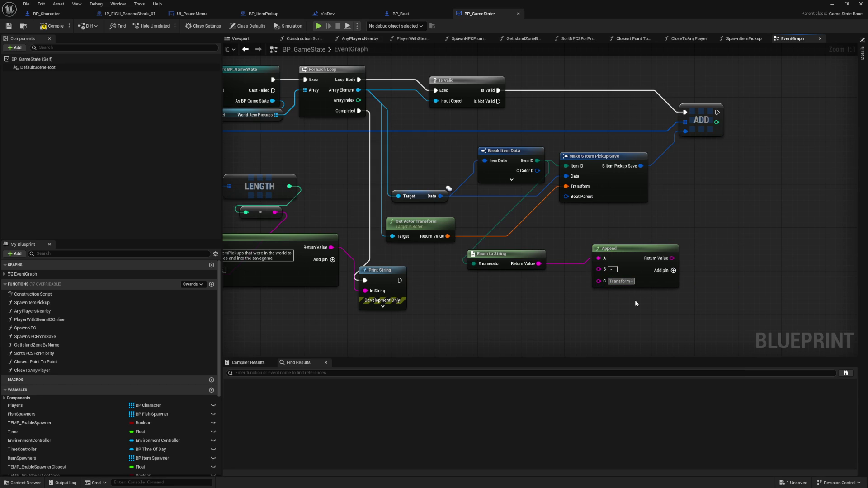
{"action": "left_click", "coordinate": [677, 270]}
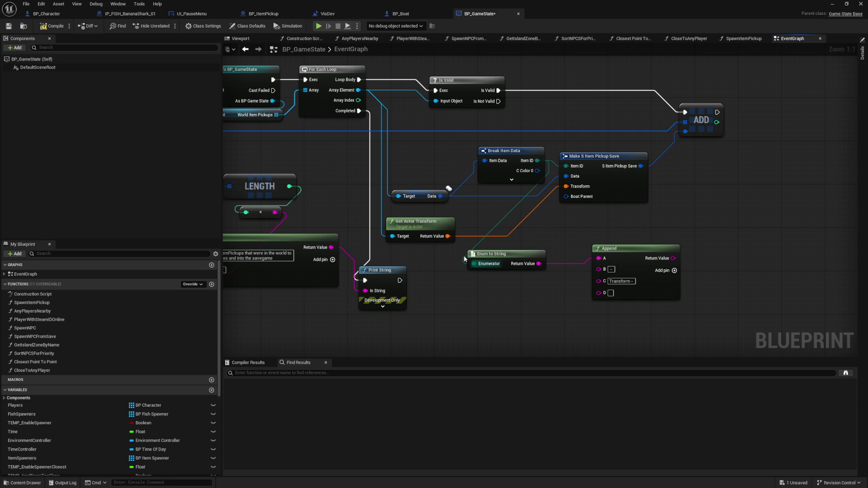
{"action": "mouse_move", "coordinate": [448, 236]}
{"action": "left_mouse_down"}
{"action": "mouse_move", "coordinate": [593, 302]}
{"action": "mouse_move", "coordinate": [598, 292]}
{"action": "left_mouse_up"}
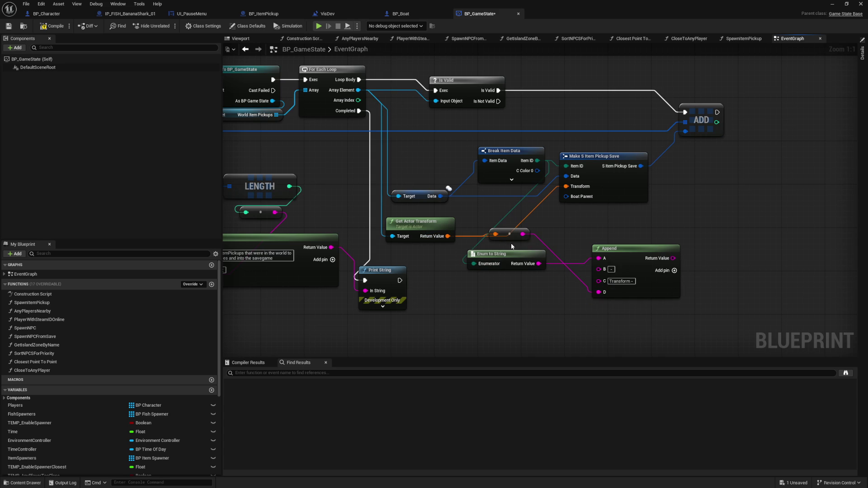
{"action": "left_click_drag", "start_coordinate": [509, 234], "coordinate": [509, 256]}
{"action": "left_click_drag", "start_coordinate": [682, 339], "coordinate": [462, 239]}
{"action": "left_click", "coordinate": [270, 164]}
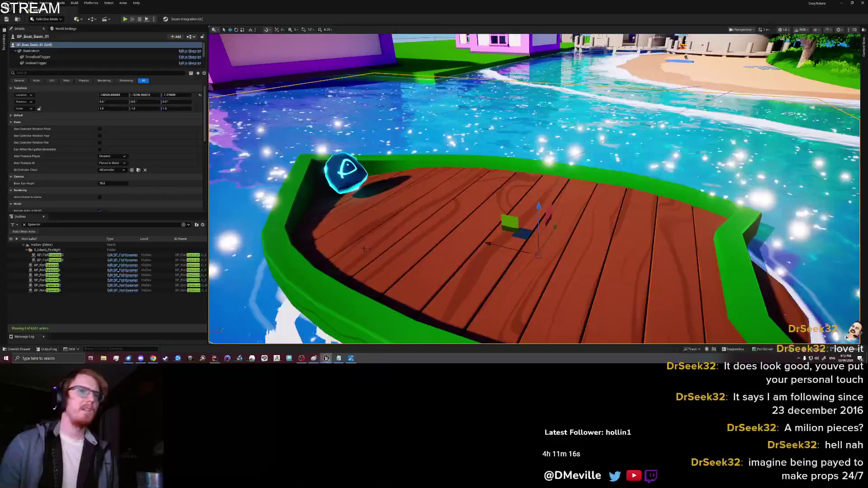
- Start a play test from a spot on the boat deck
{"action": "right_click", "coordinate": [431, 239]}
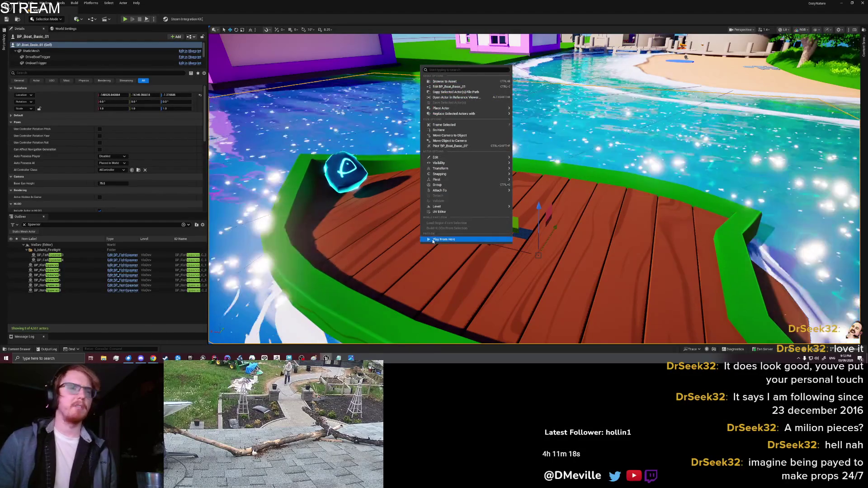
{"action": "left_click", "coordinate": [418, 238]}
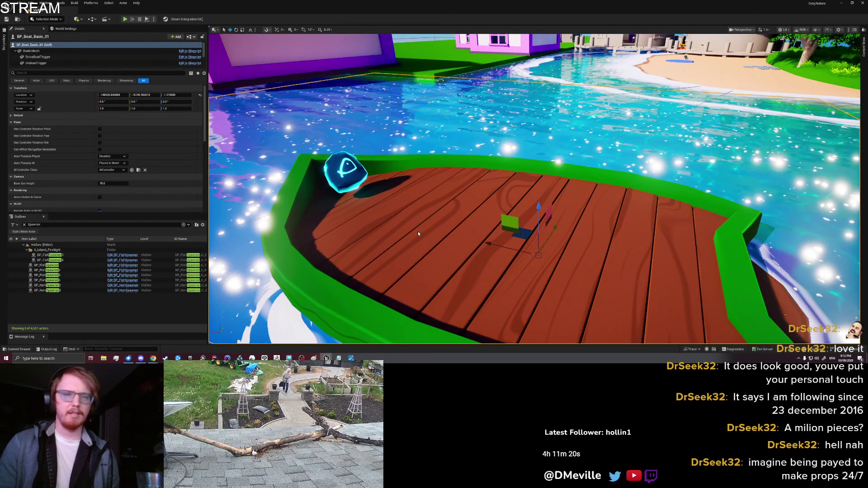
{"action": "key", "text": "alt+p"}
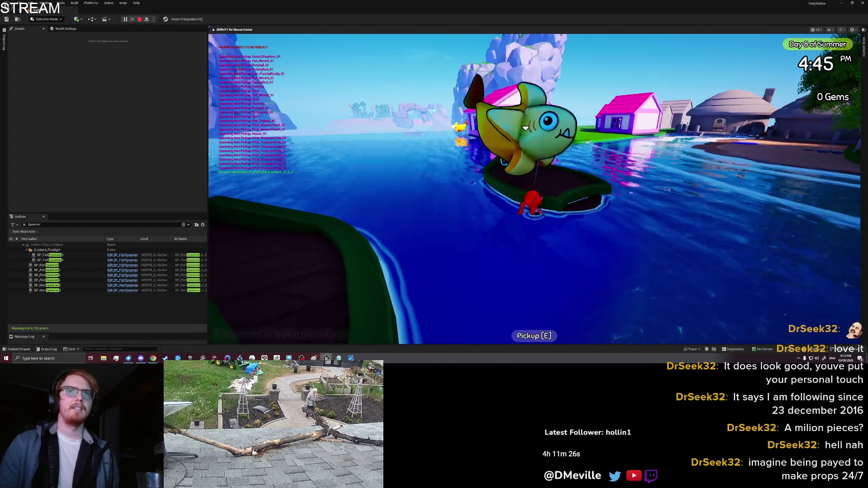
- Pick up the Banana Shark from the deck and select it in the inventory
{"action": "key", "text": "e"}
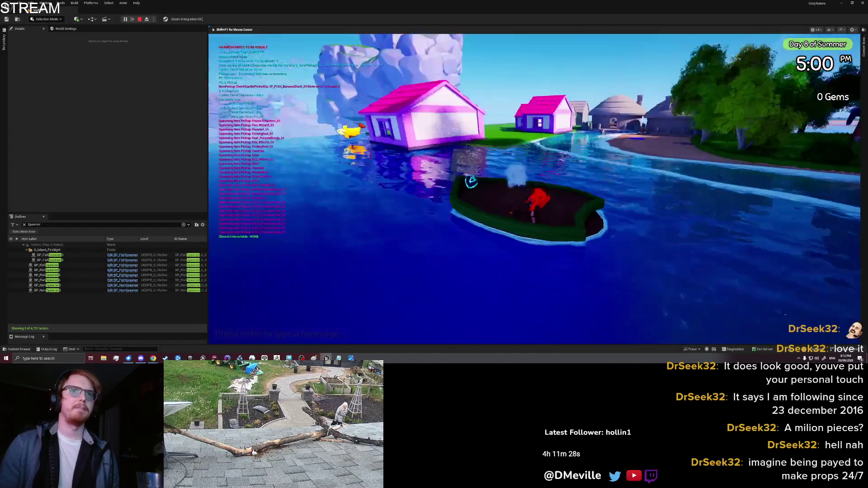
{"action": "key", "text": "i"}
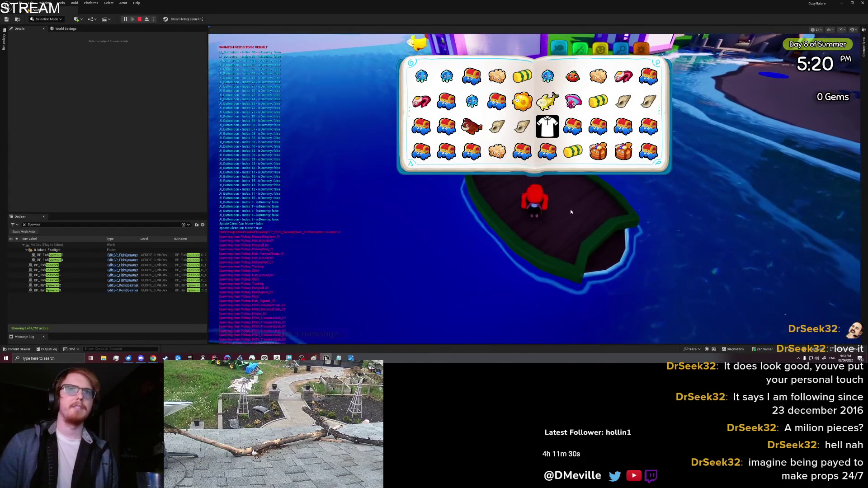
{"action": "scroll", "coordinate": [579, 144], "scroll_direction": "down", "scroll_amount": 5}
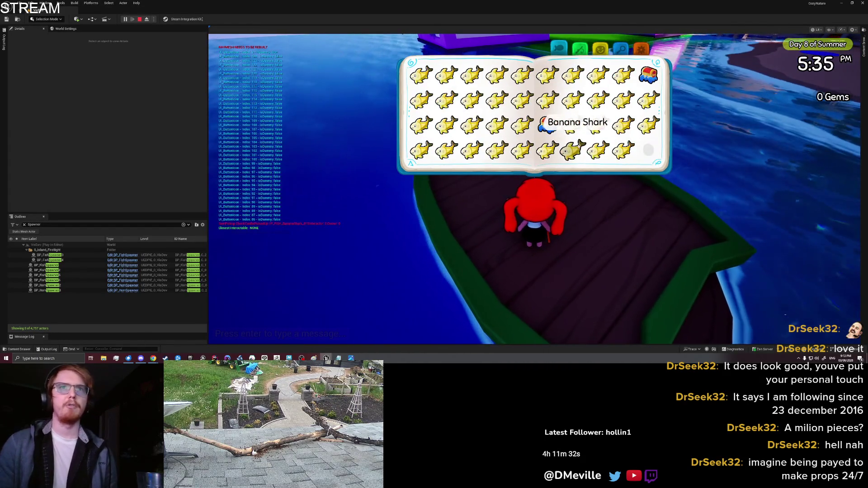
{"action": "left_click", "coordinate": [623, 149]}
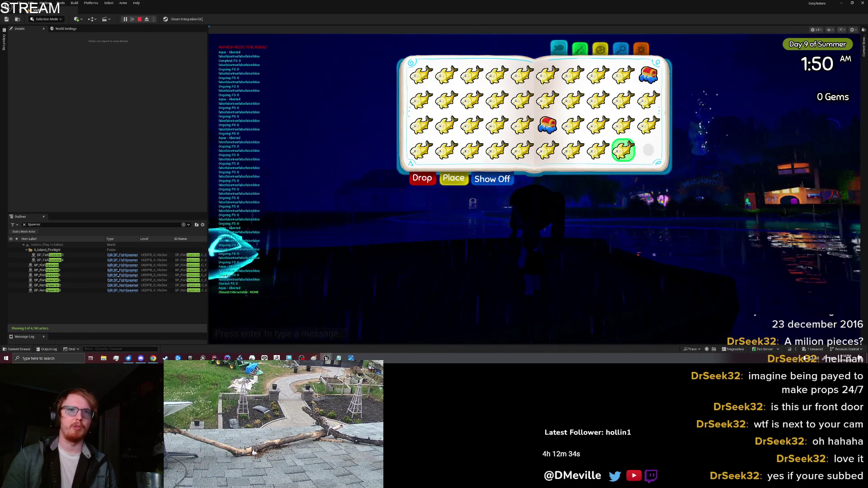
- Return control to the game, then stop the play test from the settings page
{"action": "left_click", "coordinate": [467, 232]}
{"action": "key", "text": "i"}
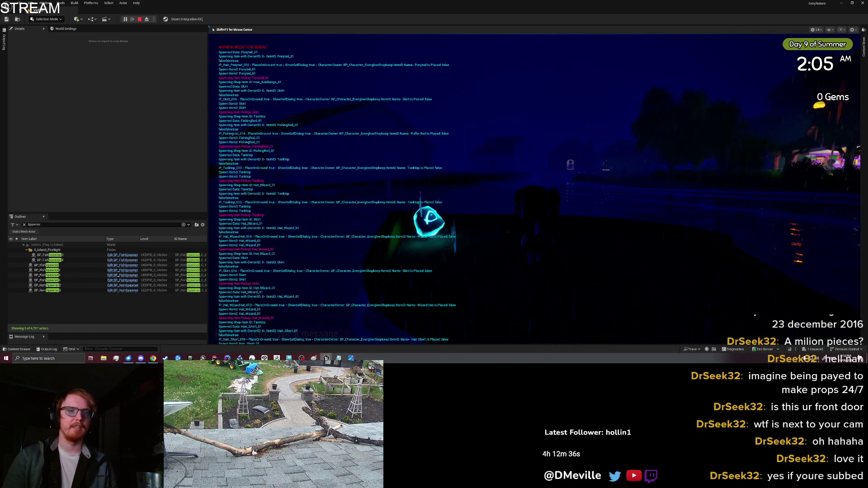
{"action": "key", "text": "Escape"}
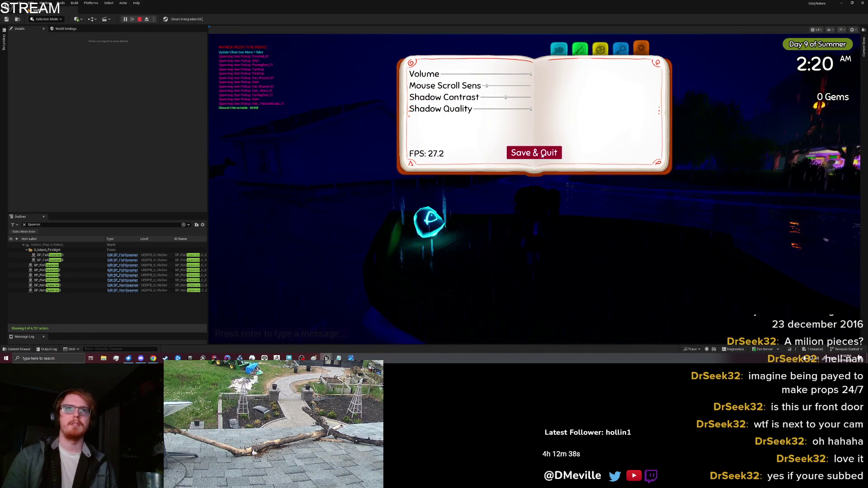
{"action": "left_click", "coordinate": [536, 154]}
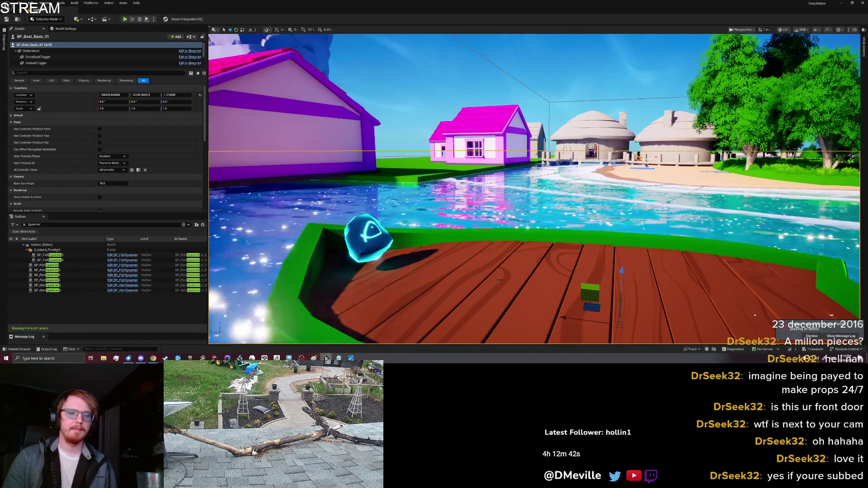
- Start a play test from the boat and jump the character onto it
{"action": "right_click", "coordinate": [532, 290]}
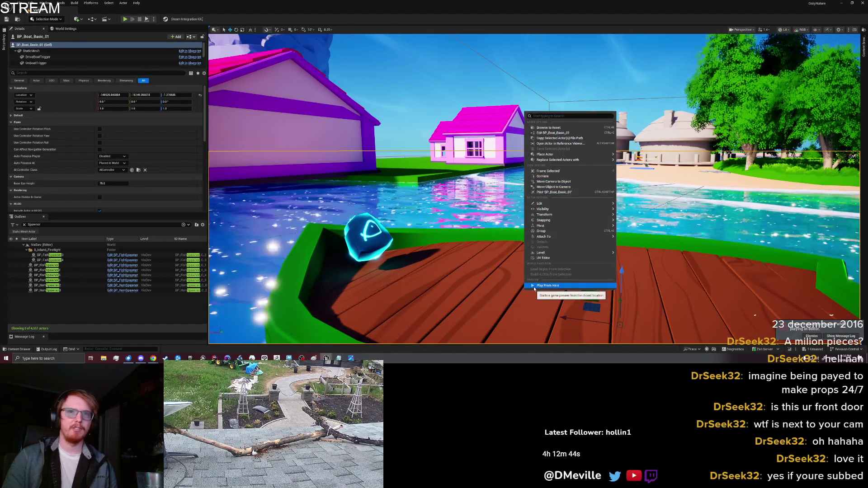
{"action": "key", "text": "Escape"}
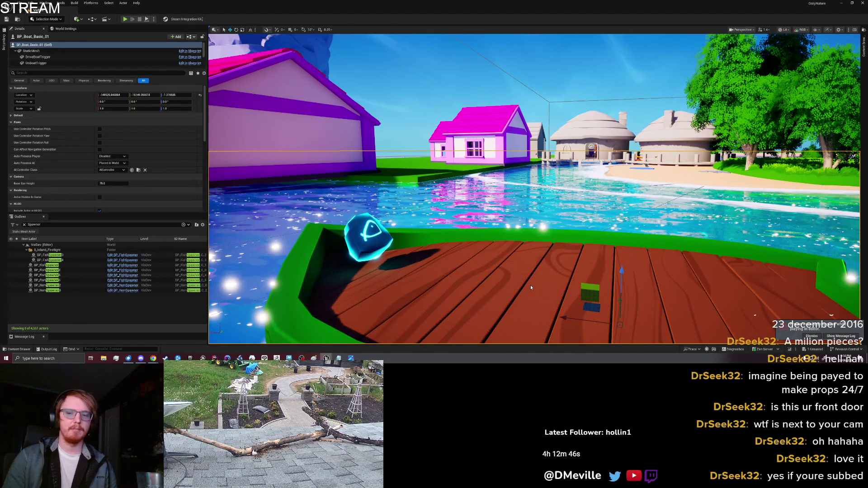
{"action": "key", "text": "alt+p"}
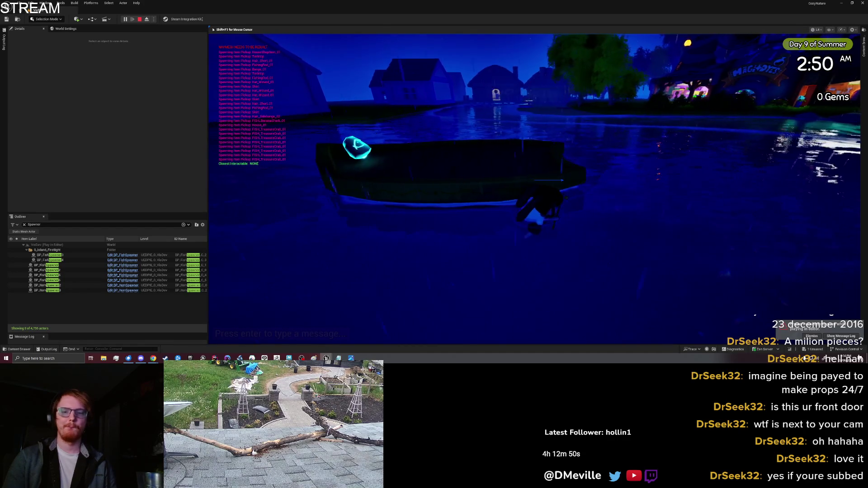
{"action": "key", "text": "space"}
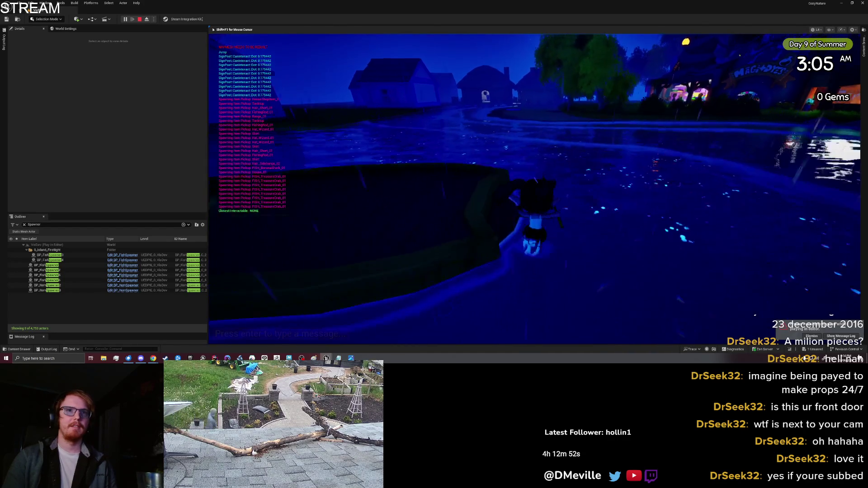
{"action": "key", "text": "space"}
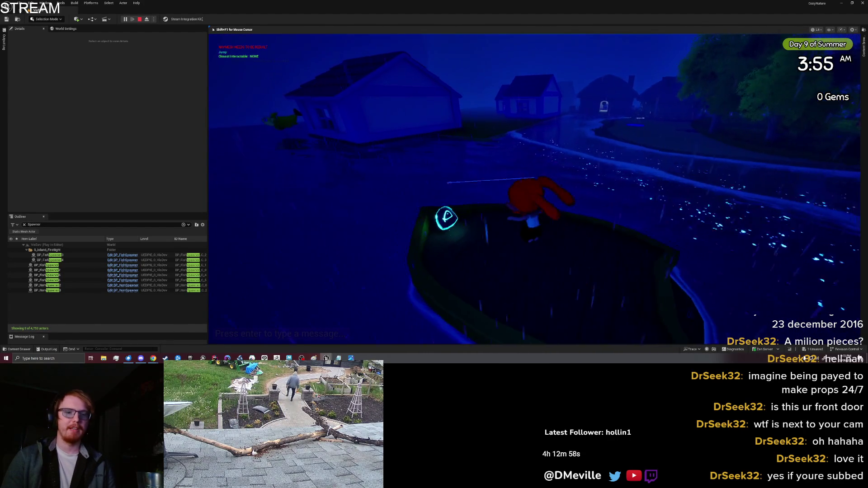
{"action": "key", "text": "space"}
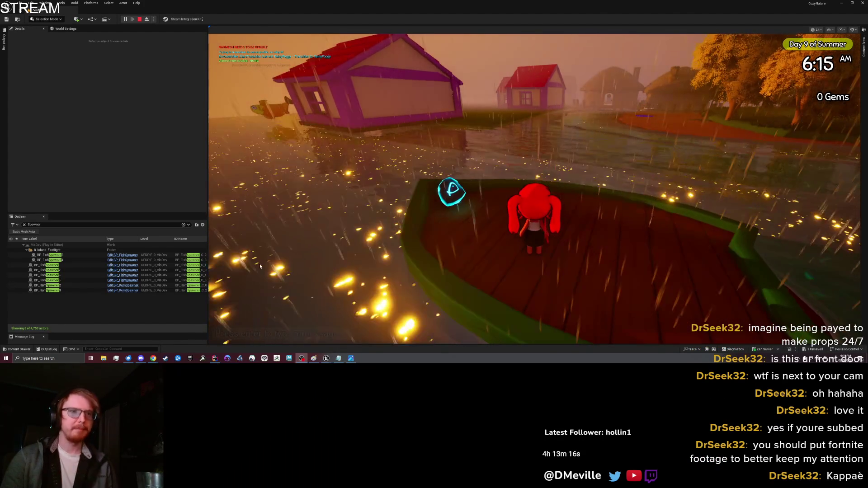
- Face the character away and drop a Banana Shark from the inventory onto the deck
{"action": "left_click", "coordinate": [480, 222]}
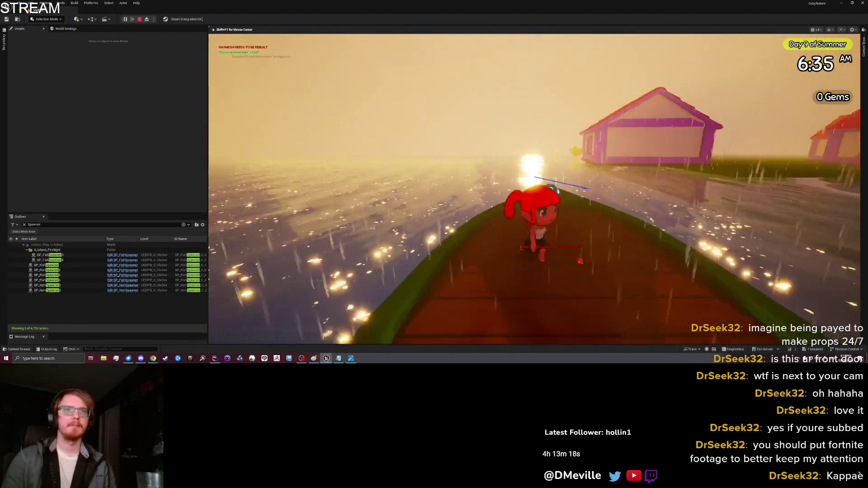
{"action": "key", "text": "s"}
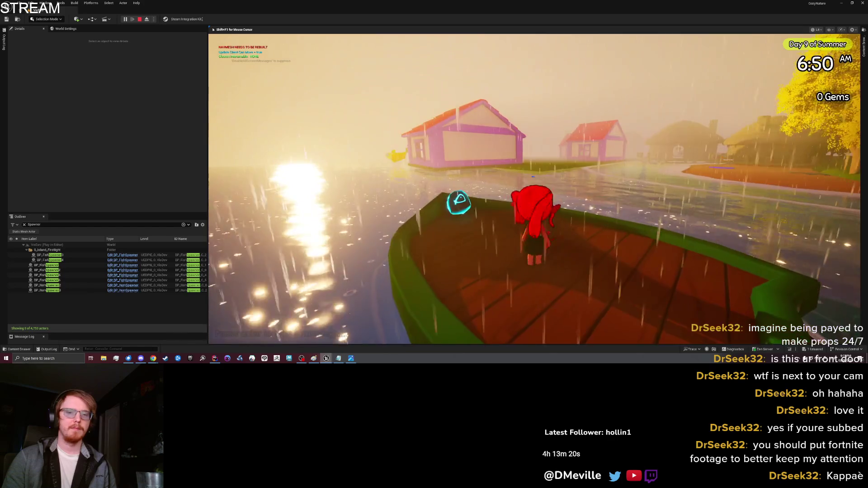
{"action": "key", "text": "w"}
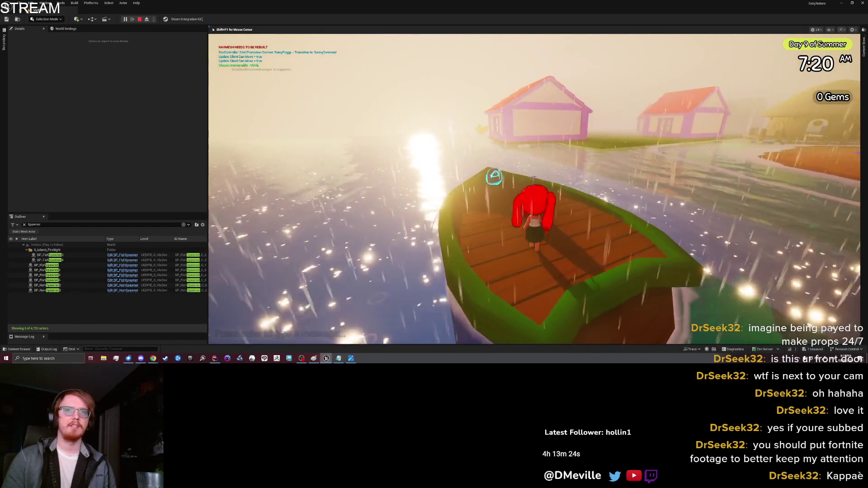
{"action": "key", "text": "i"}
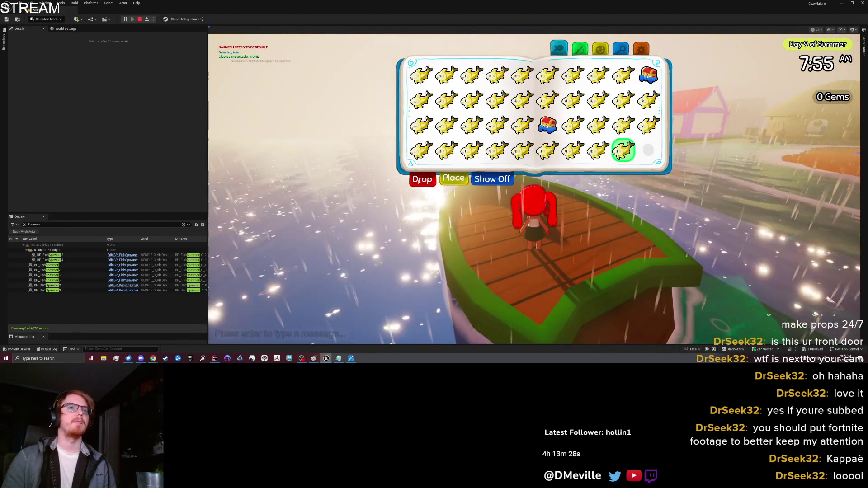
{"action": "left_click", "coordinate": [422, 177]}
{"action": "key", "text": "i"}
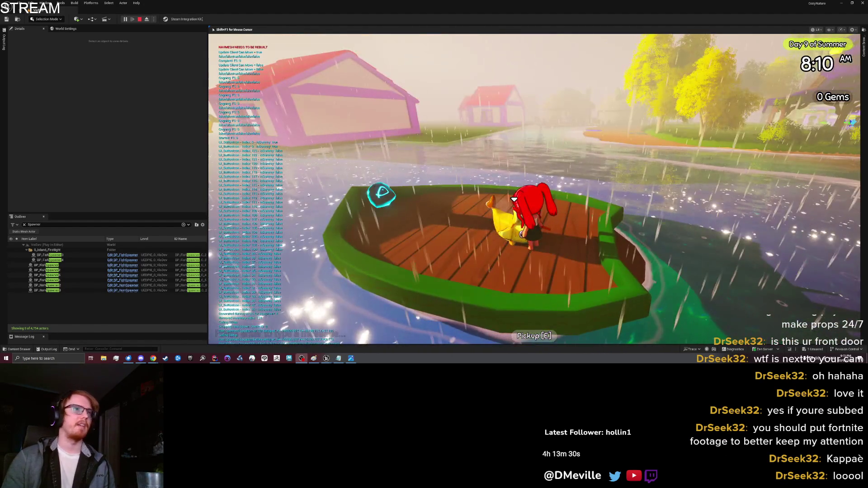
- Eject from the player and select the boat to inspect it
{"action": "key", "text": "shift+F1"}
{"action": "left_click", "coordinate": [147, 19]}
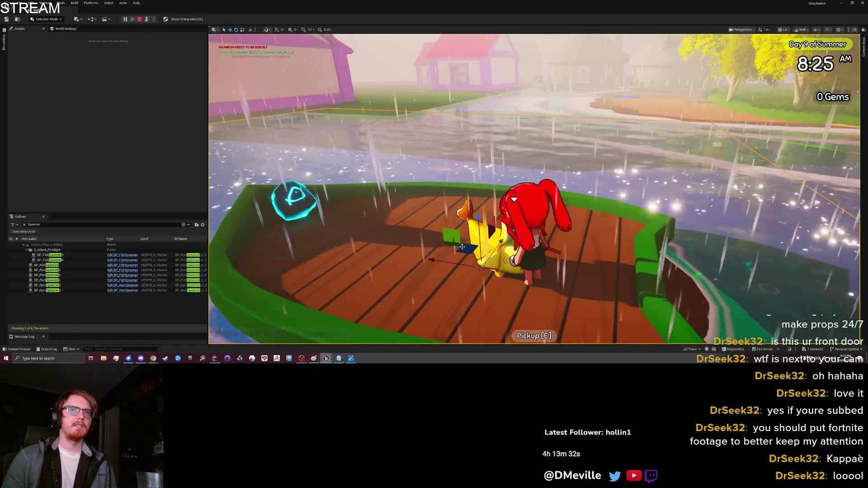
{"action": "left_click", "coordinate": [472, 238]}
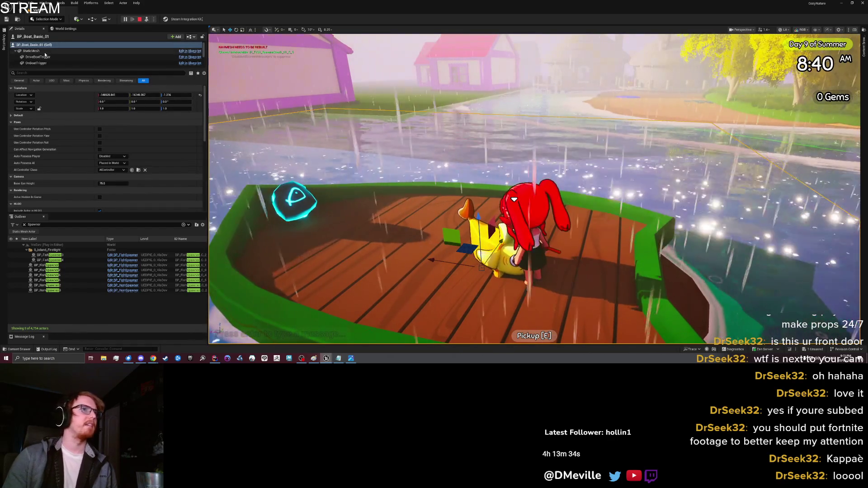
- Filter the Outliner for 'banan' and select the dropped IP_FISH_BananaShark_015
{"action": "left_click", "coordinate": [34, 224]}
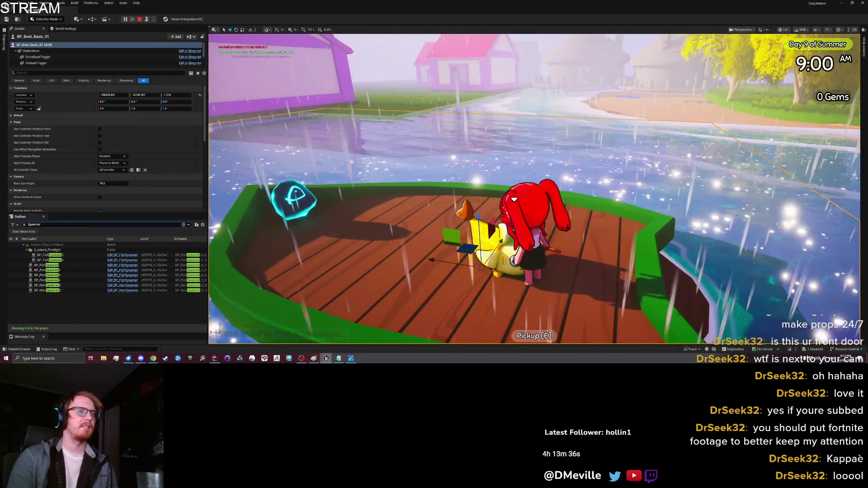
{"action": "type", "text": "banana"}
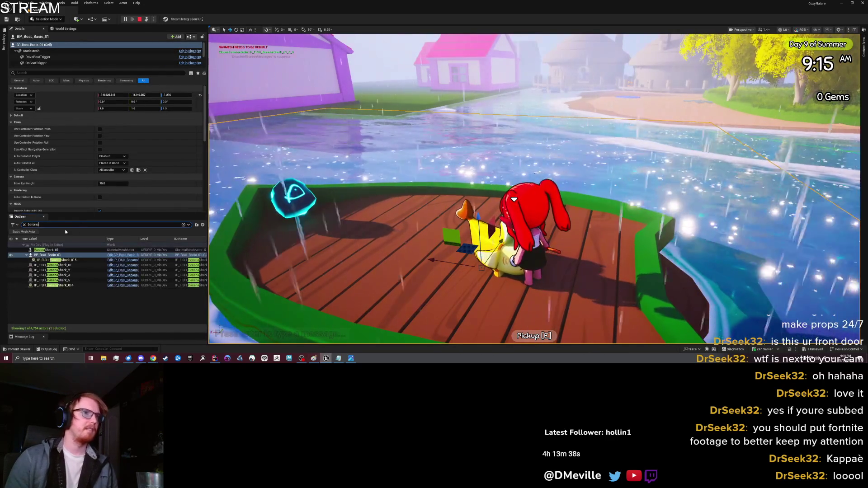
{"action": "left_click", "coordinate": [66, 285]}
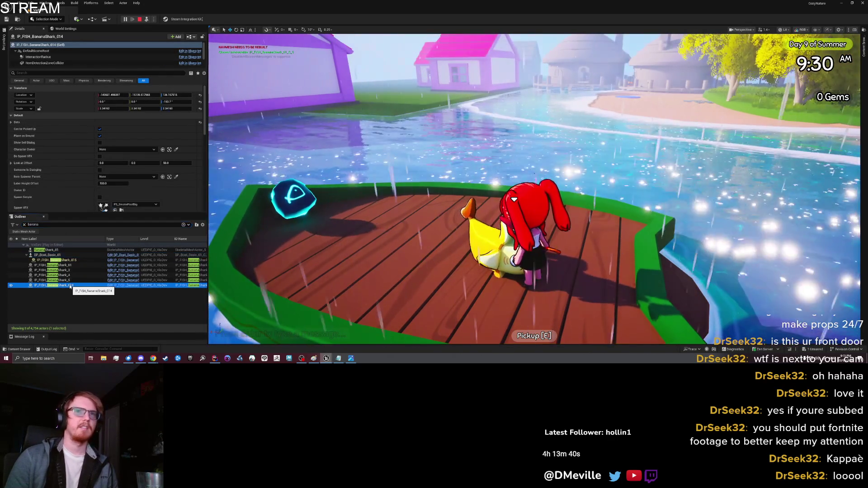
{"action": "left_click", "coordinate": [64, 260]}
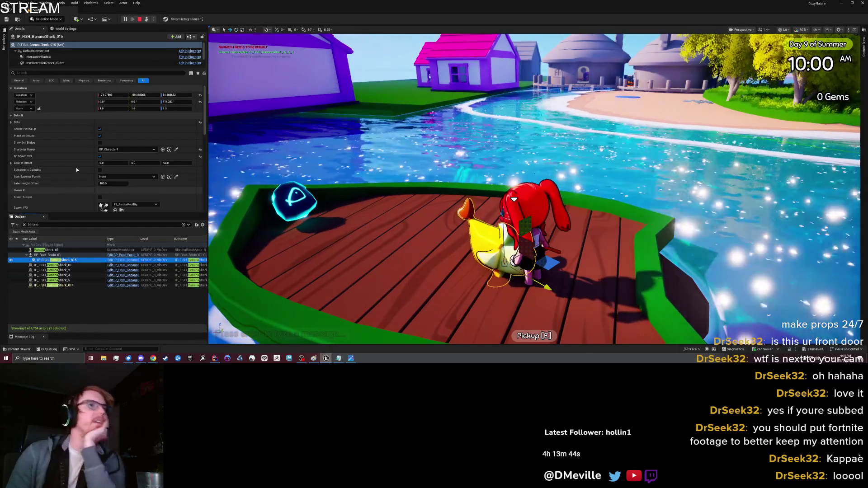
{"action": "left_click", "coordinate": [70, 255]}
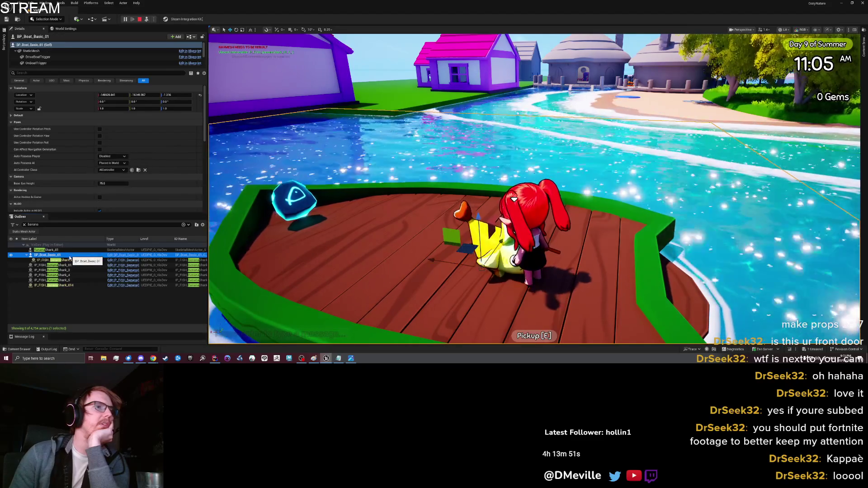
{"action": "left_click", "coordinate": [70, 261]}
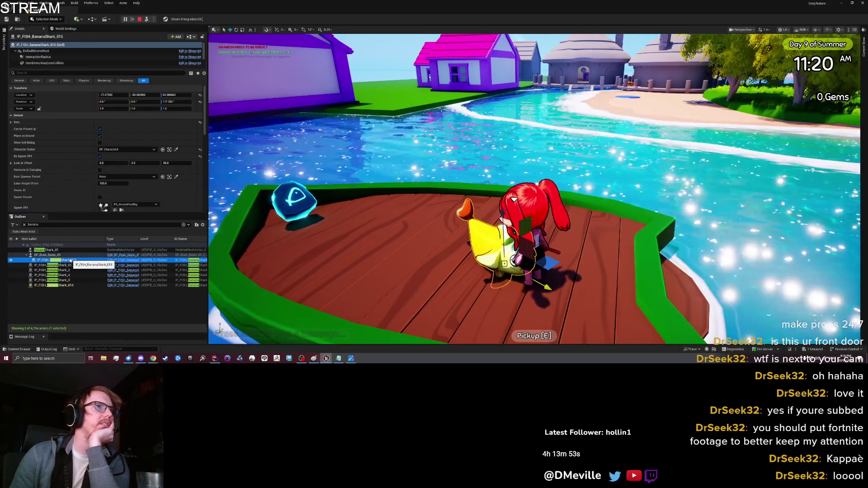
- Set the shark's FishRoot component Mobility to Movable, then resume the game
{"action": "left_click", "coordinate": [38, 56]}
{"action": "left_click", "coordinate": [57, 63]}
{"action": "scroll", "coordinate": [58, 64], "scroll_direction": "down", "scroll_amount": 5}
{"action": "left_click", "coordinate": [45, 65]}
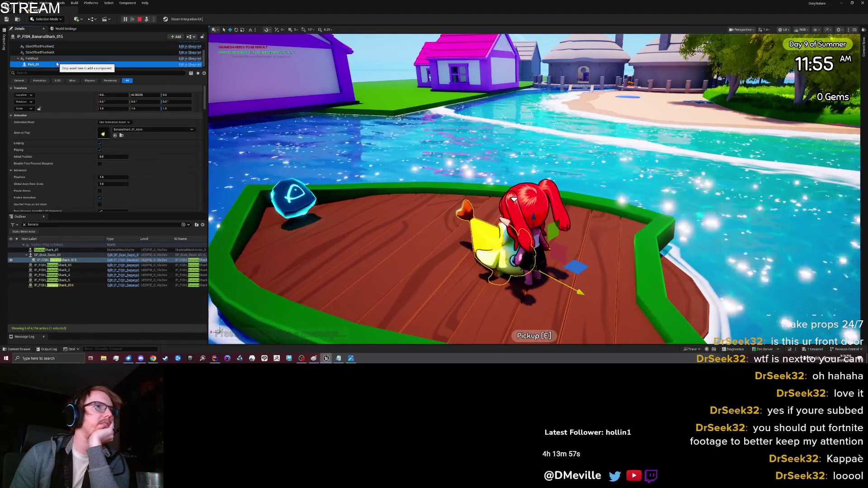
{"action": "left_click", "coordinate": [55, 59]}
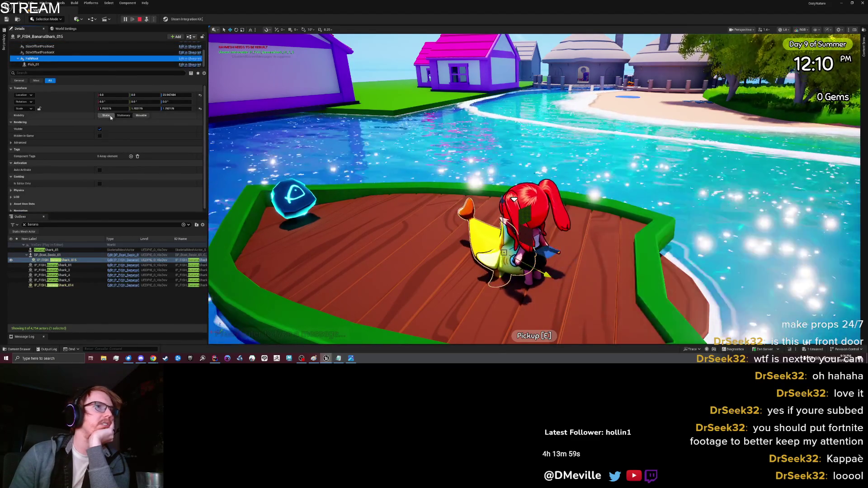
{"action": "left_click", "coordinate": [141, 116]}
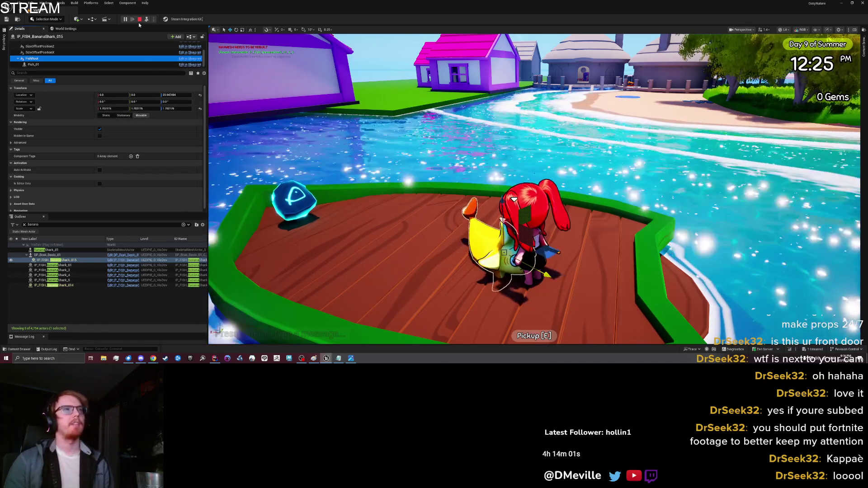
{"action": "left_click", "coordinate": [366, 220]}
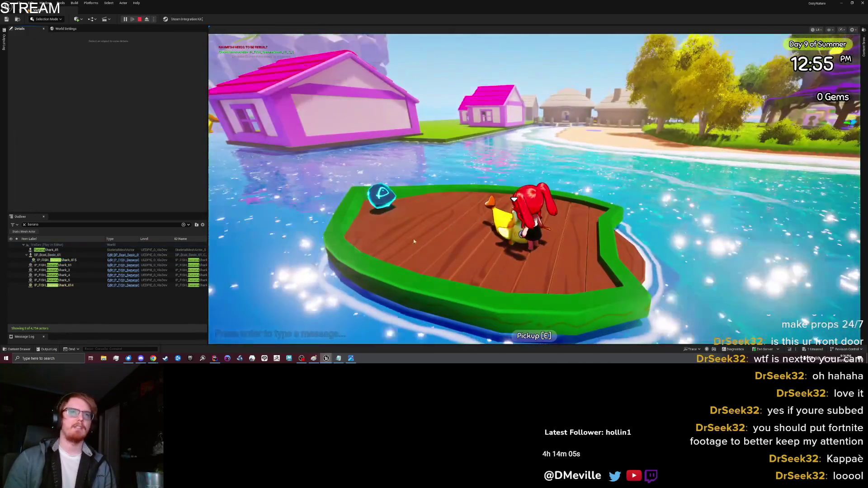
- Quit the play test via the settings page and restart it from the boat's position
{"action": "key", "text": "Tab"}
{"action": "left_click", "coordinate": [640, 52]}
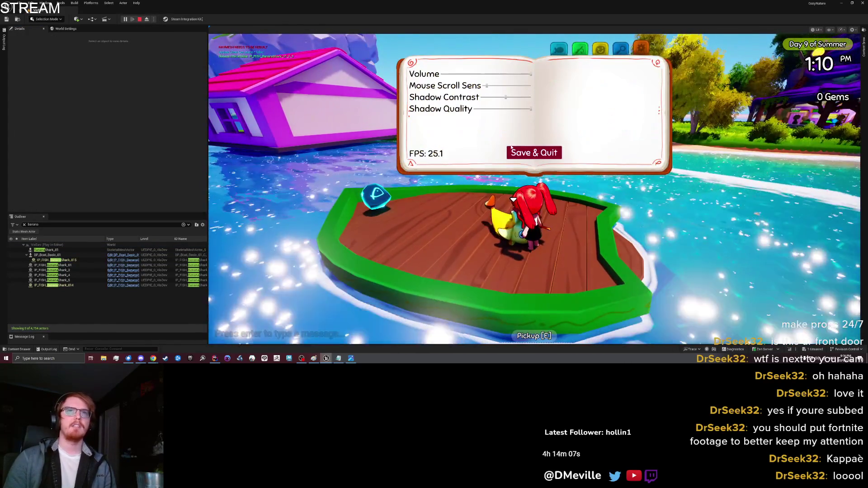
{"action": "left_click", "coordinate": [535, 153]}
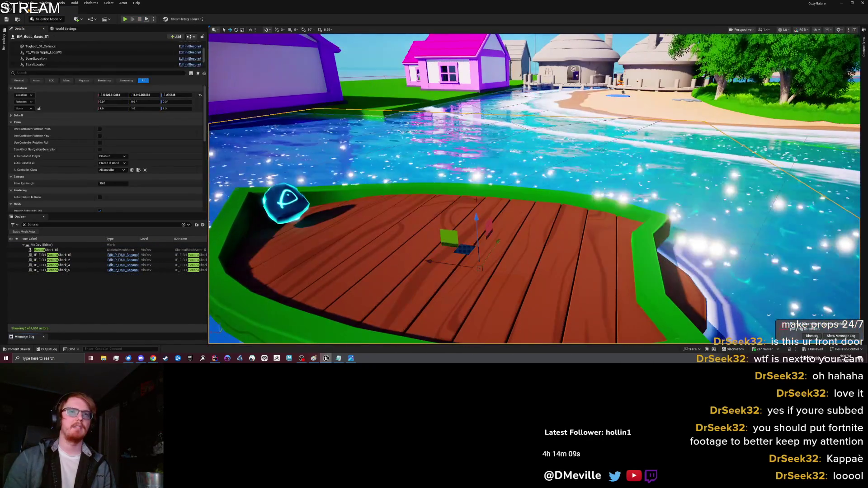
{"action": "right_click", "coordinate": [369, 259]}
{"action": "left_click", "coordinate": [397, 259]}
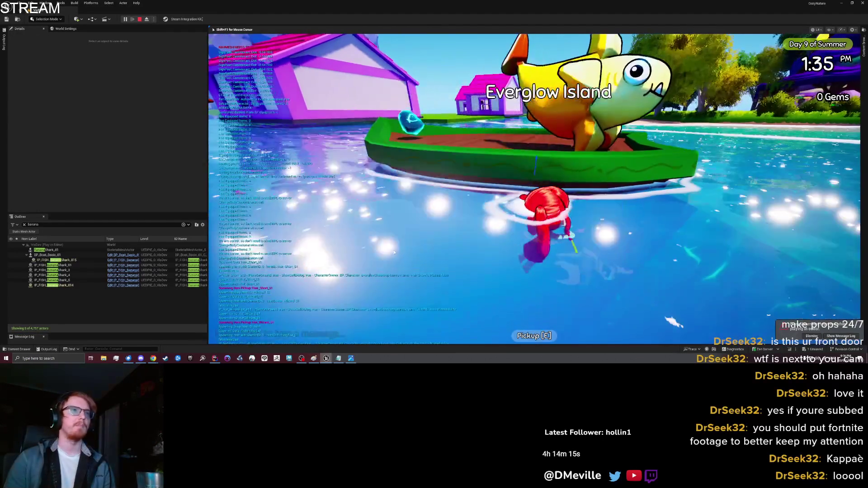
- Eject from the player and select IP_FISH_BananaShark_015 in the Outliner
{"action": "key", "text": "F8"}
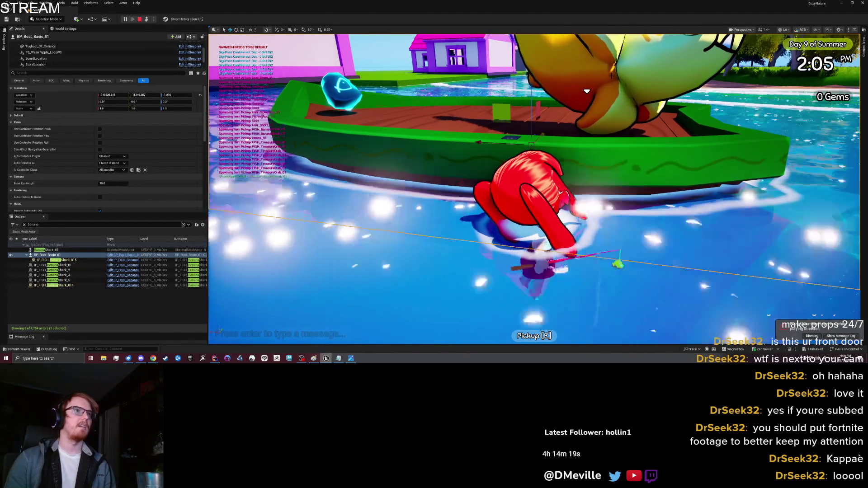
{"action": "left_click", "coordinate": [64, 285]}
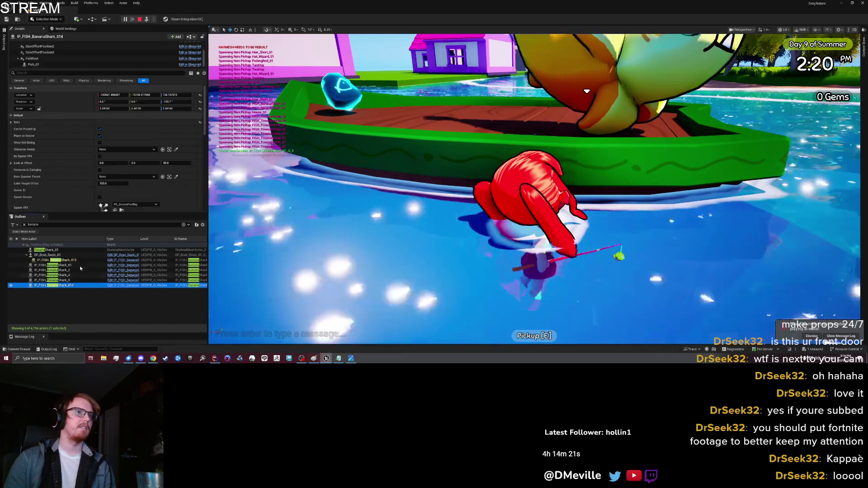
{"action": "left_click", "coordinate": [69, 259]}
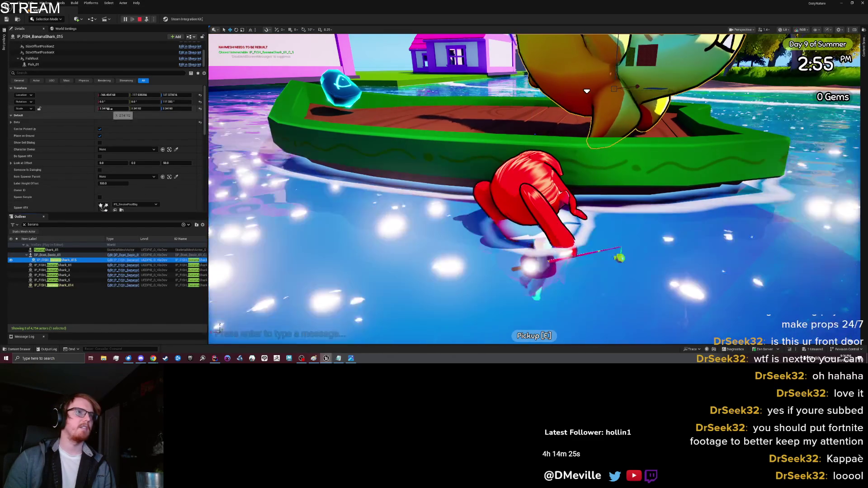
- Check FishRoot's transform scale, then bring the CozyIsland Trello board browser forward
{"action": "left_click", "coordinate": [49, 59]}
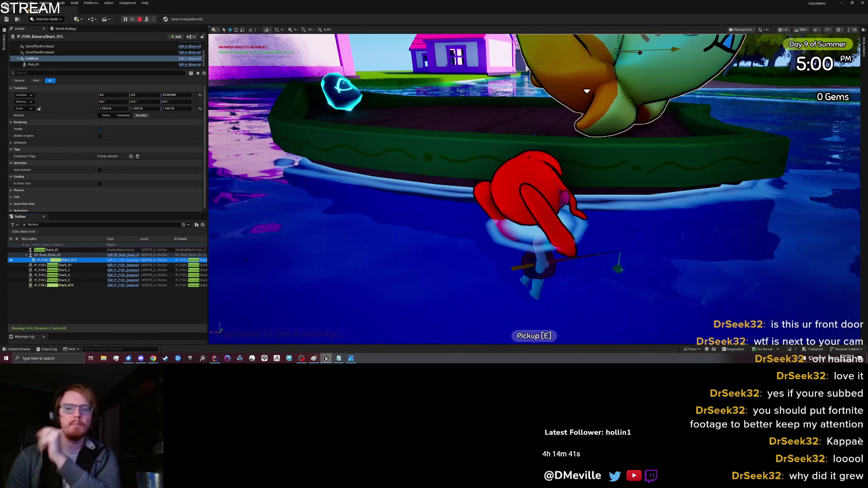
{"action": "mouse_move", "coordinate": [351, 358]}
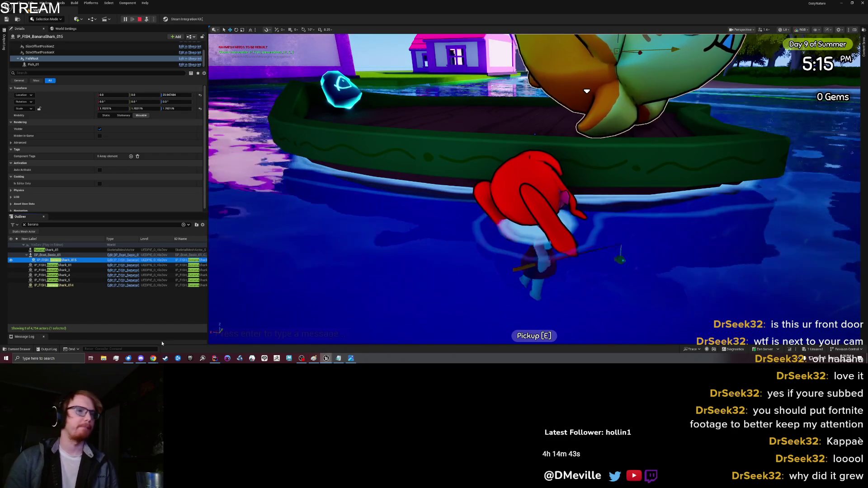
{"action": "left_click", "coordinate": [185, 345]}
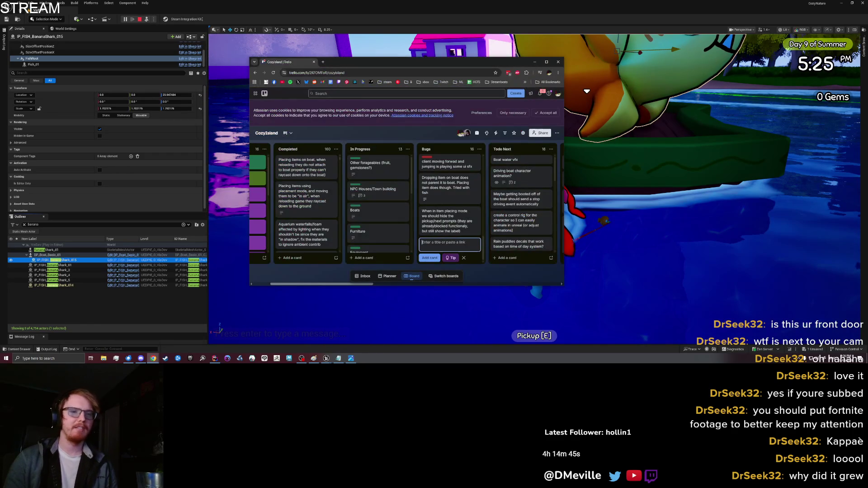
- Calculate 1.7 × 1.7 (2.89) in a new Chrome tab, then reselect the shark actor's (Self) row
{"action": "key", "text": "ctrl+t"}
{"action": "type", "text": "1.7 * 1.7"}
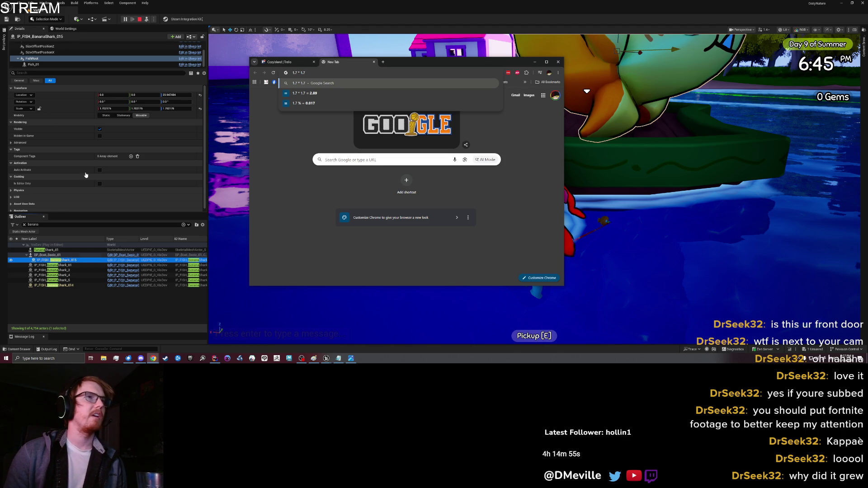
{"action": "scroll", "coordinate": [48, 53], "scroll_direction": "up", "scroll_amount": 2}
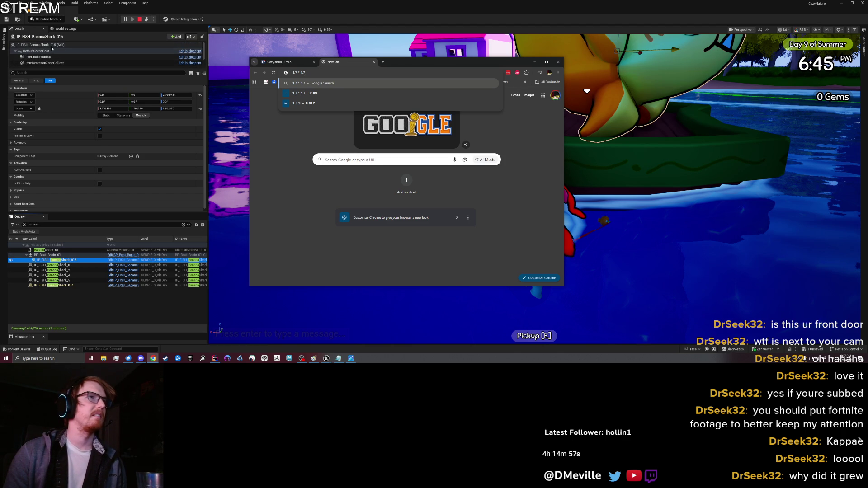
{"action": "left_click", "coordinate": [52, 45]}
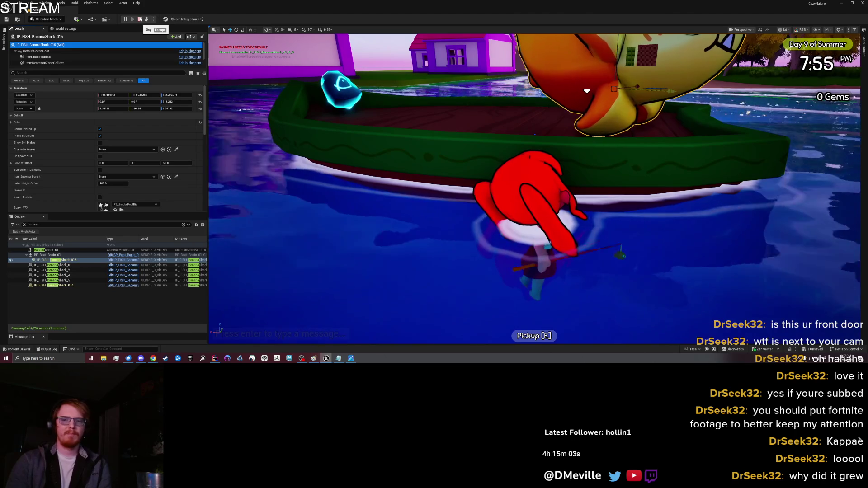
- End the play test and select the BP_Boat_Basic_01 (Self) row in Details
{"action": "key", "text": "Escape"}
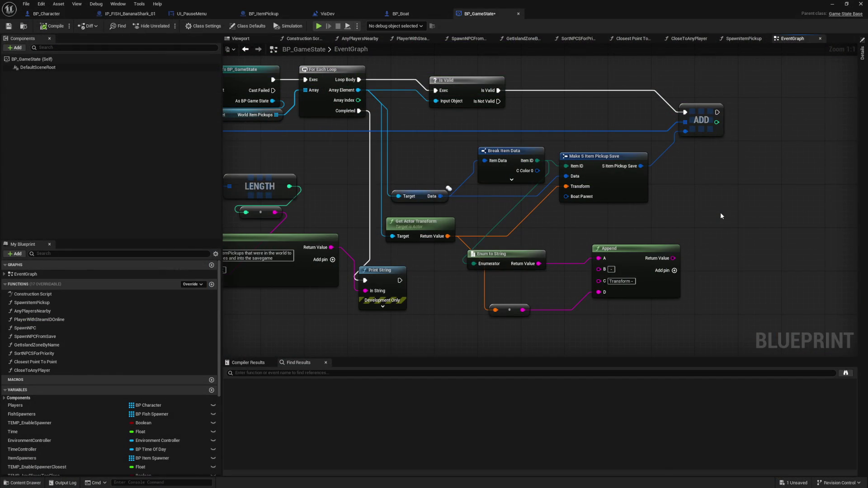
{"action": "right_click", "coordinate": [721, 215]}
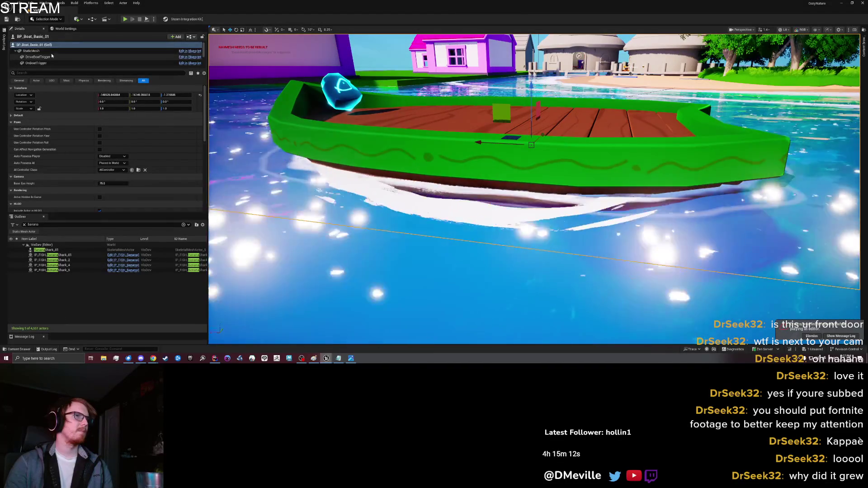
{"action": "left_click", "coordinate": [50, 45]}
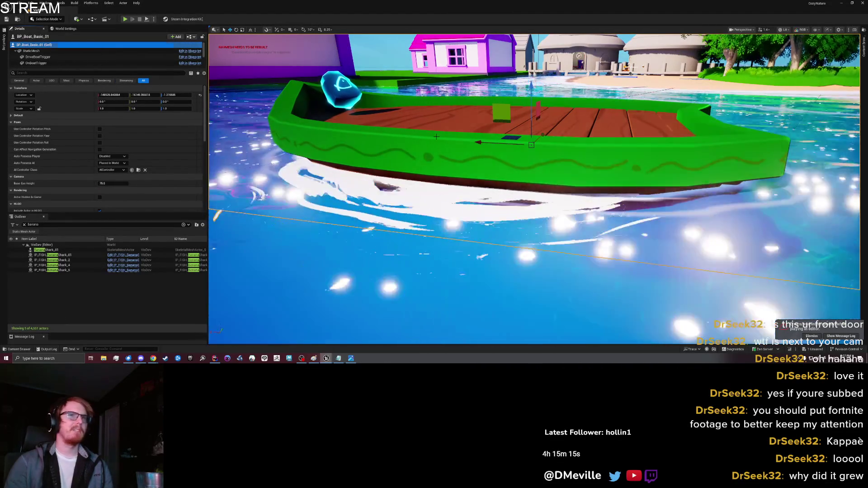
- Start a play test from the boat deck, move the character and open the inventory
{"action": "scroll", "coordinate": [497, 203], "scroll_direction": "up", "scroll_amount": 5}
{"action": "right_click", "coordinate": [579, 198]}
{"action": "key", "text": "Escape"}
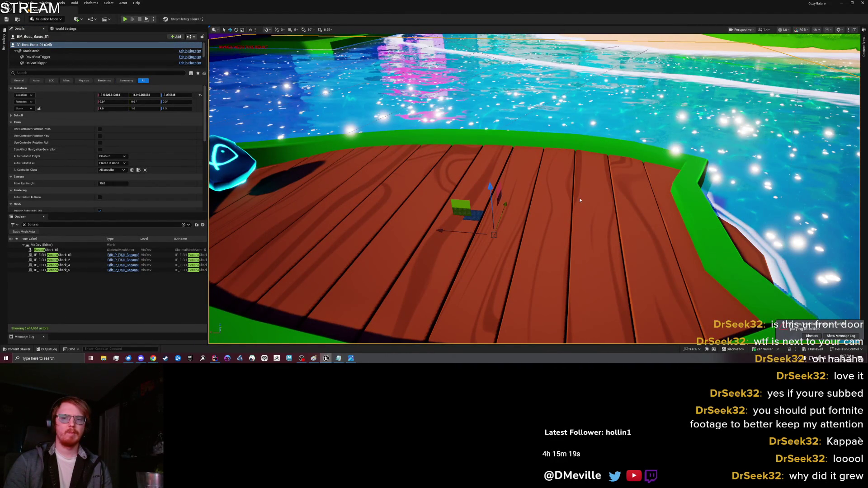
{"action": "key", "text": "alt+p"}
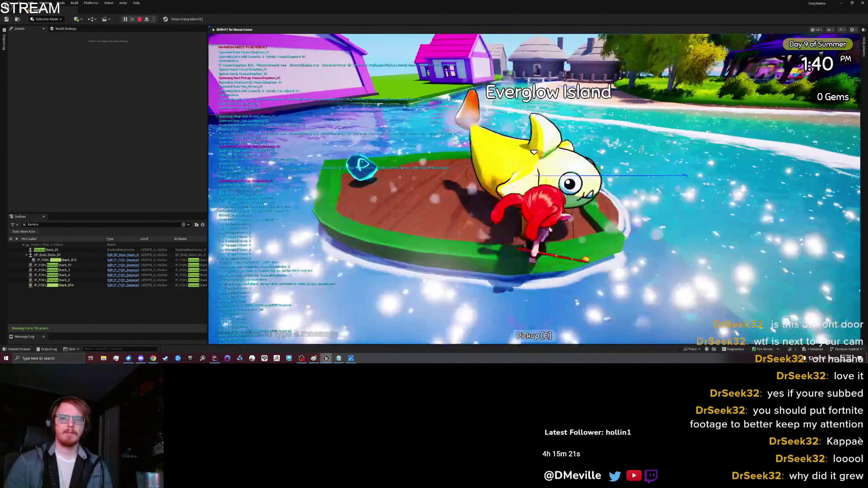
{"action": "key", "text": "w"}
{"action": "key", "text": "w"}
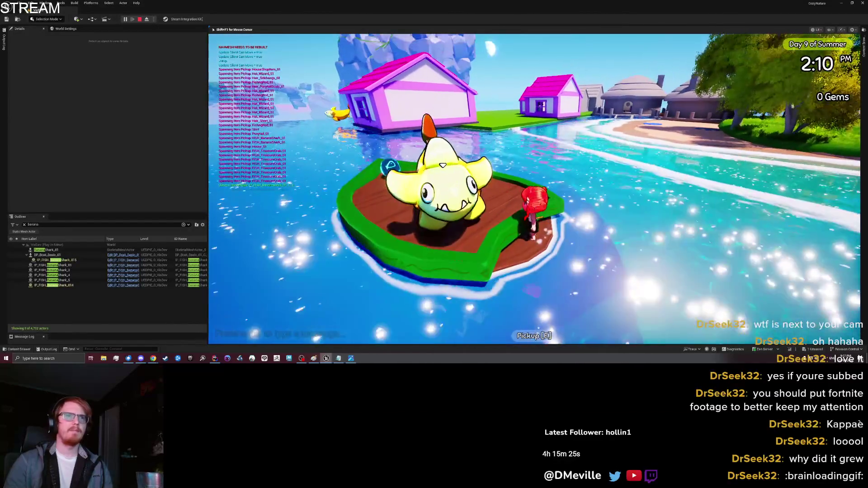
{"action": "key", "text": "i"}
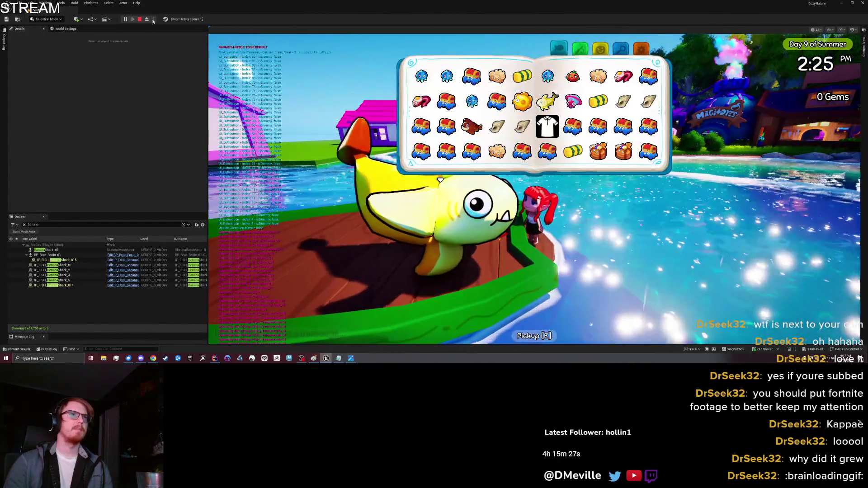
- Eject and compare the properties of BananaShark_014, BananaShark_5 and BananaShark_015, then end the test
{"action": "key", "text": "F8"}
{"action": "left_click", "coordinate": [355, 194]}
{"action": "left_click", "coordinate": [77, 285]}
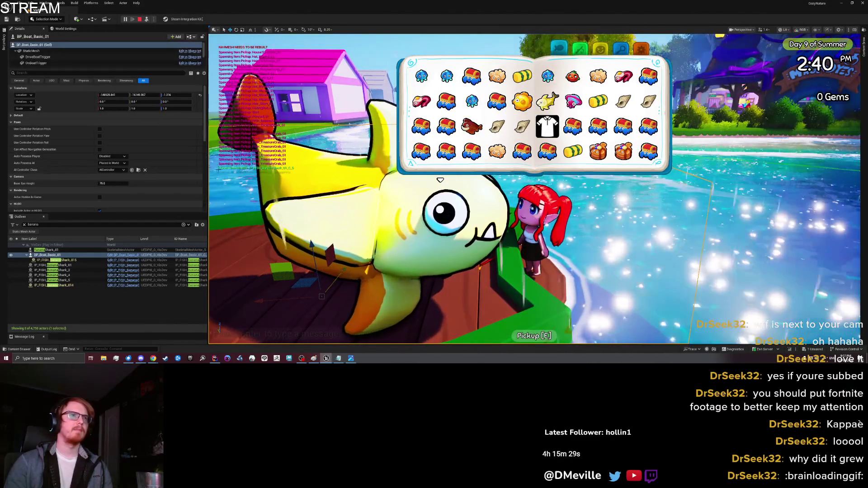
{"action": "left_click", "coordinate": [76, 281]}
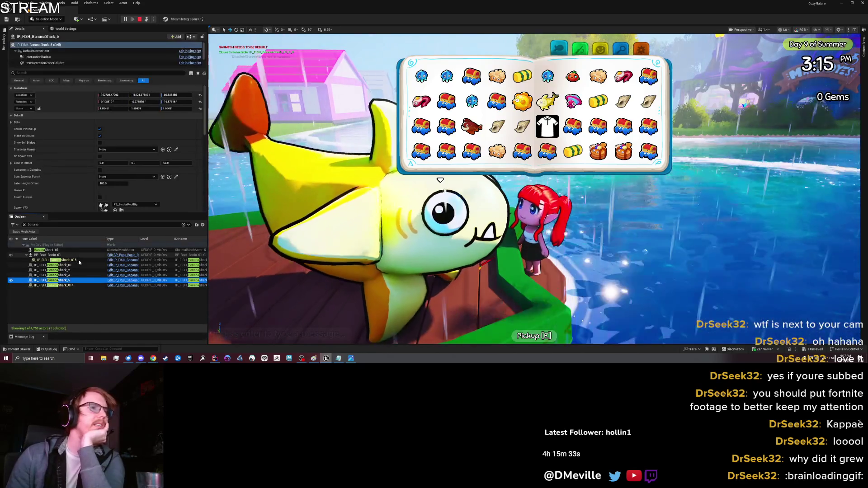
{"action": "left_click", "coordinate": [80, 261]}
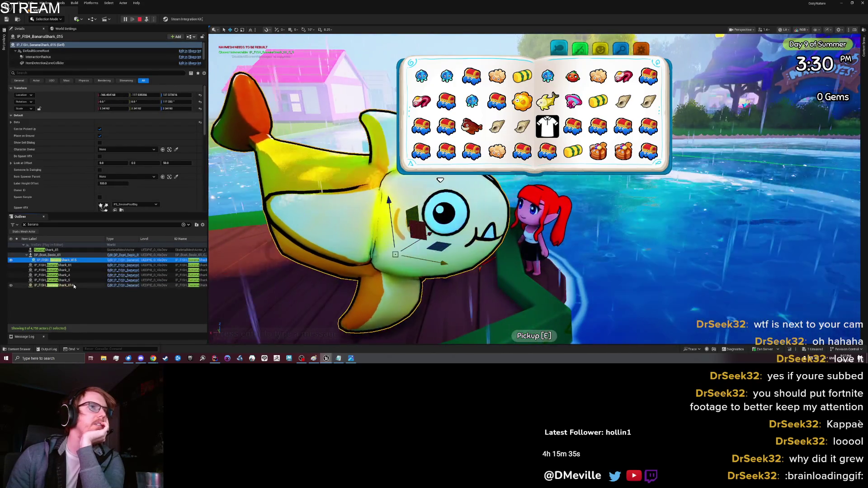
{"action": "left_click", "coordinate": [74, 286]}
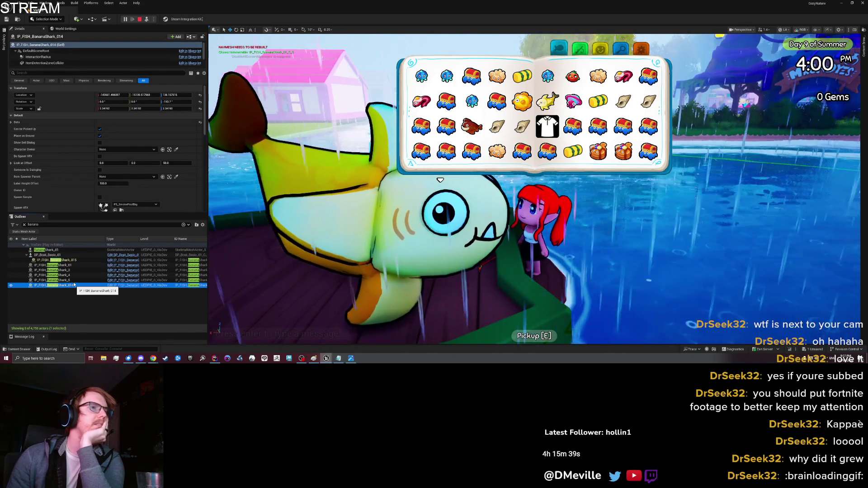
{"action": "left_click", "coordinate": [71, 261]}
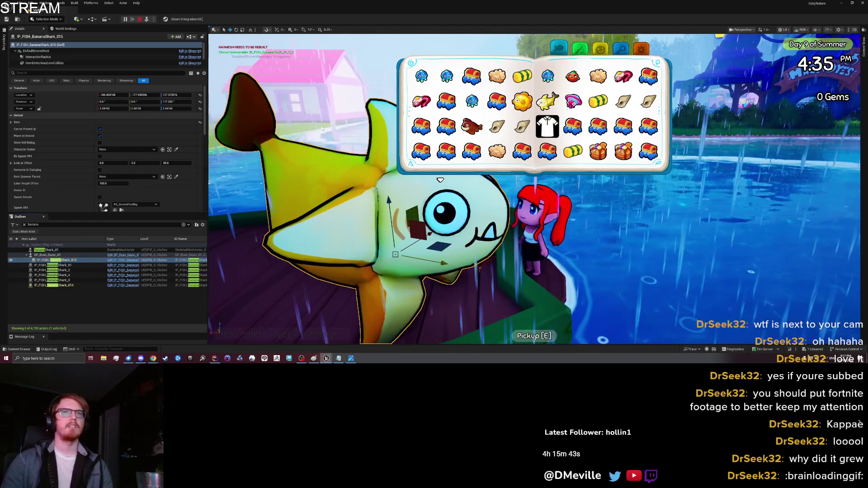
{"action": "key", "text": "Escape"}
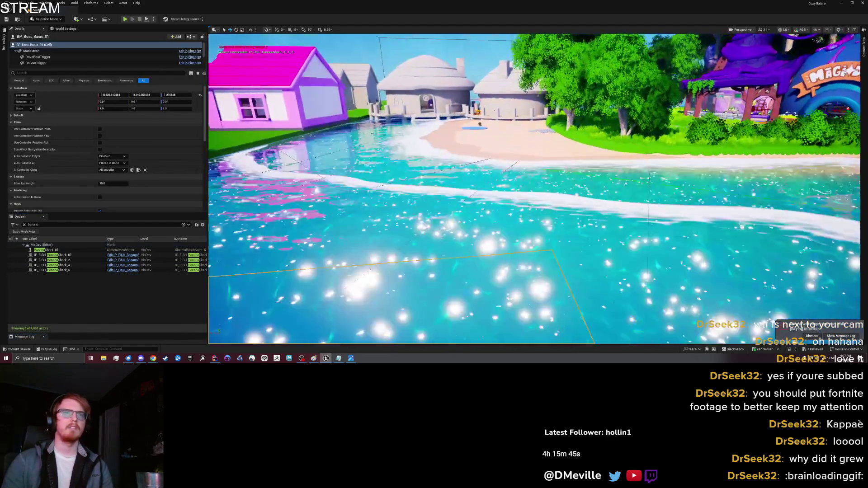
- Play from a spot on the beach, walk onto the sand and drop a banana shark
{"action": "right_click", "coordinate": [490, 171]}
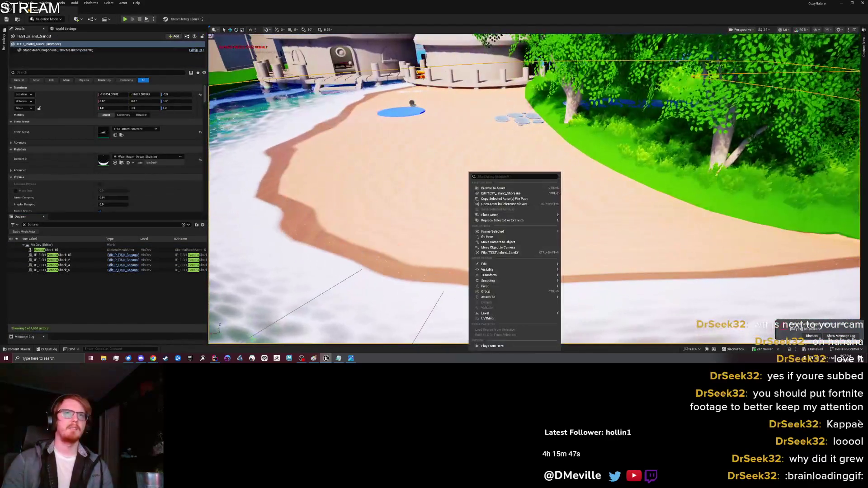
{"action": "mouse_move", "coordinate": [492, 312]}
{"action": "left_click", "coordinate": [497, 346]}
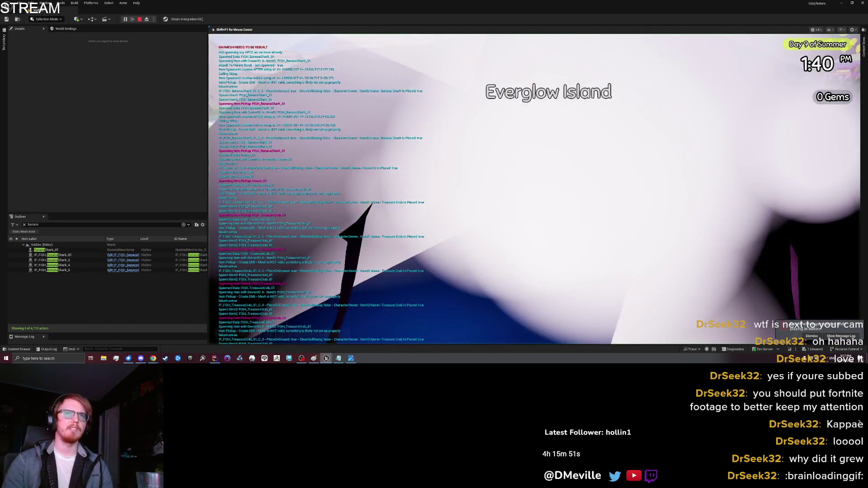
{"action": "key", "text": "w"}
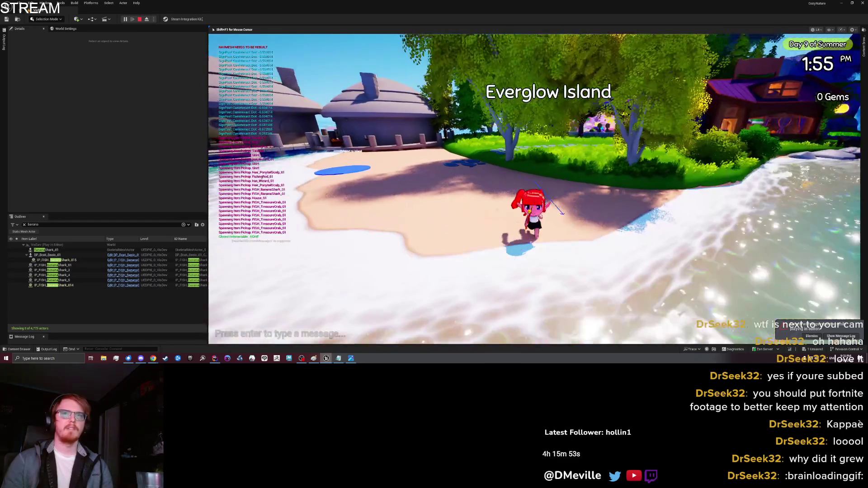
{"action": "key", "text": "i"}
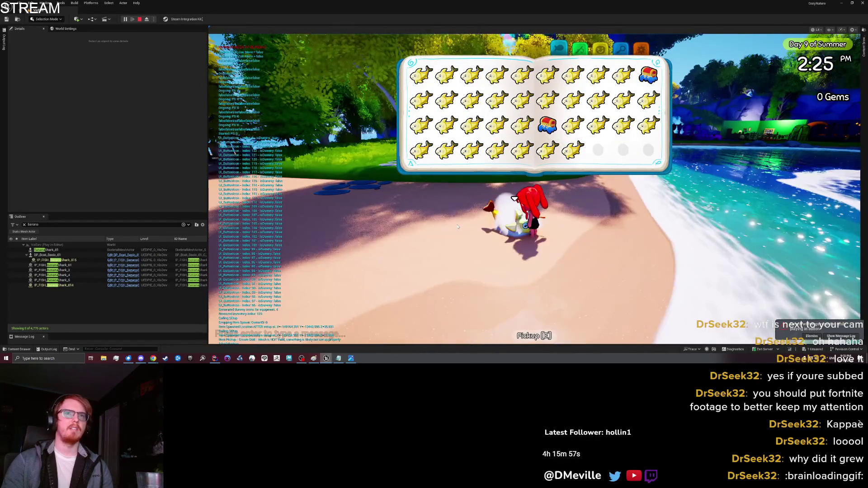
{"action": "key", "text": "i"}
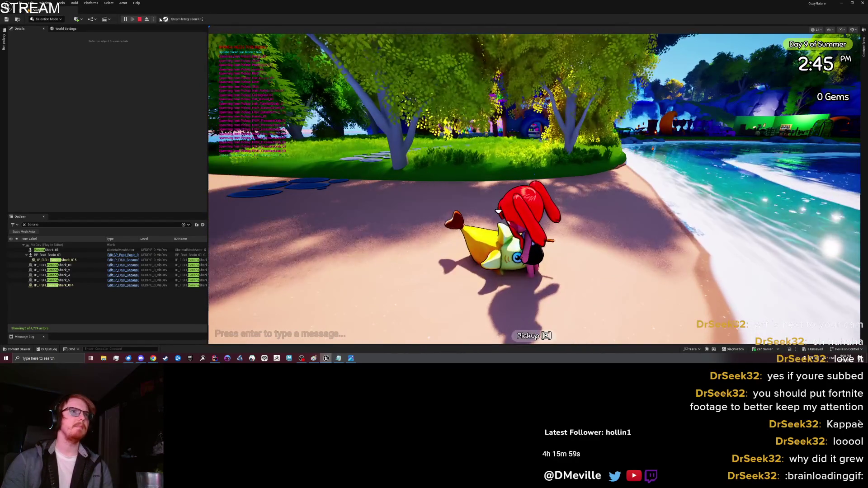
- Inspect BananaShark_016's InteractionRadius, ItemDetectionZoneCollider, FishRoot and Fish_01 components, then Save & Quit
{"action": "key", "text": "F8"}
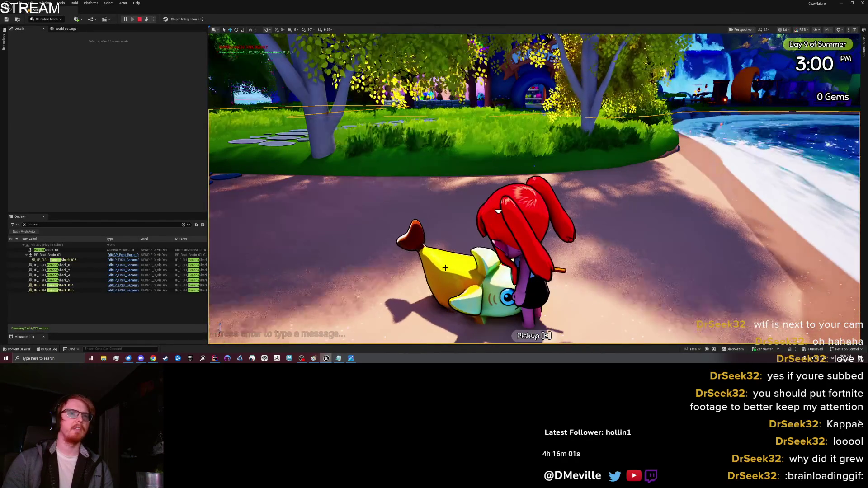
{"action": "left_click", "coordinate": [81, 291]}
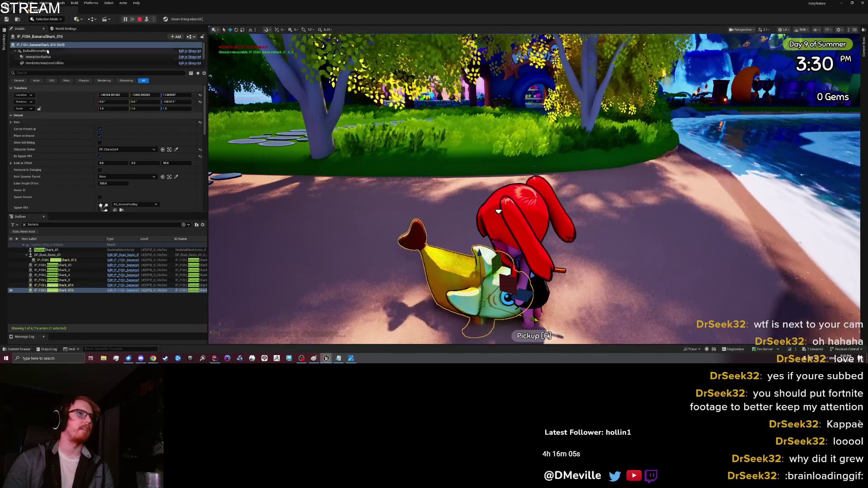
{"action": "left_click", "coordinate": [68, 57]}
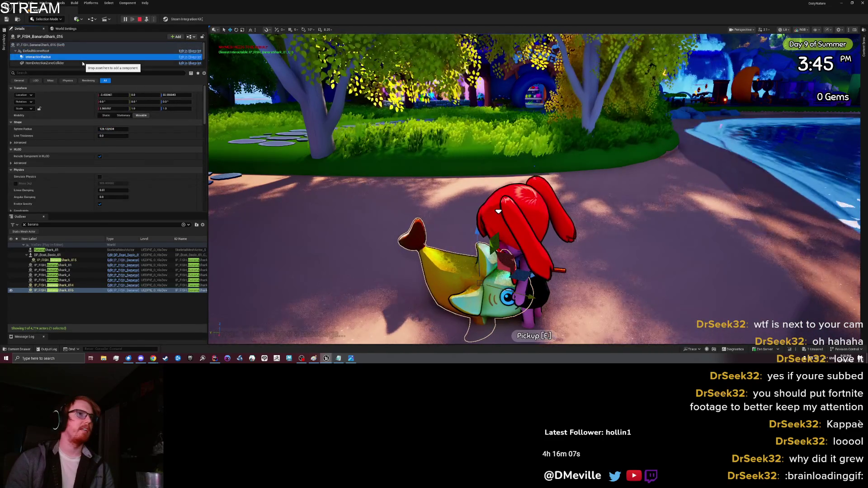
{"action": "left_click", "coordinate": [82, 63]}
{"action": "left_click", "coordinate": [83, 58]}
{"action": "left_click", "coordinate": [83, 63]}
{"action": "key", "text": "Down"}
{"action": "key", "text": "Down"}
{"action": "key", "text": "Down"}
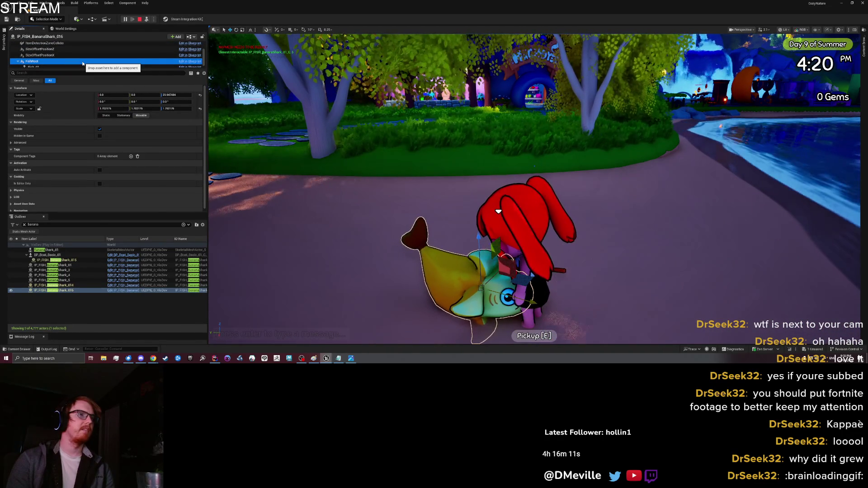
{"action": "key", "text": "Down"}
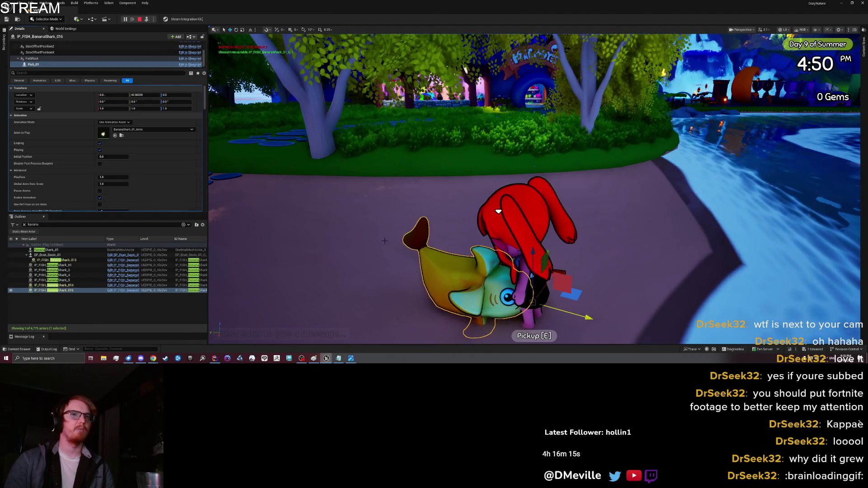
{"action": "key", "text": "F8"}
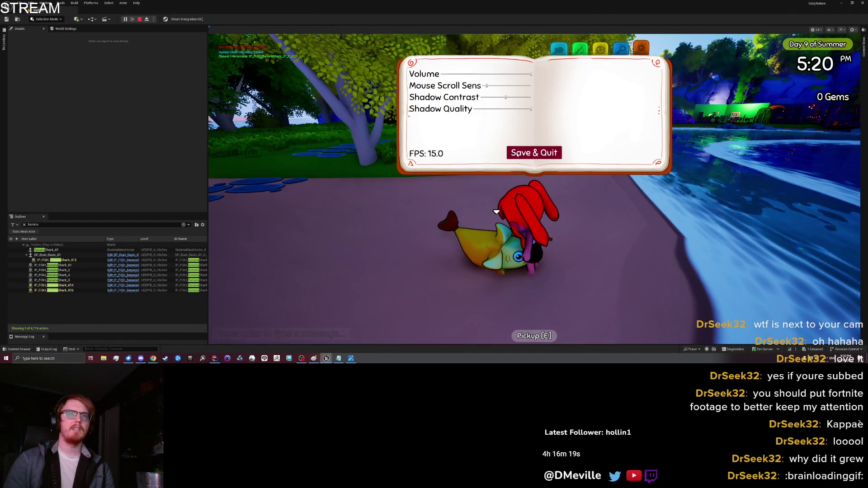
{"action": "left_click", "coordinate": [518, 155]}
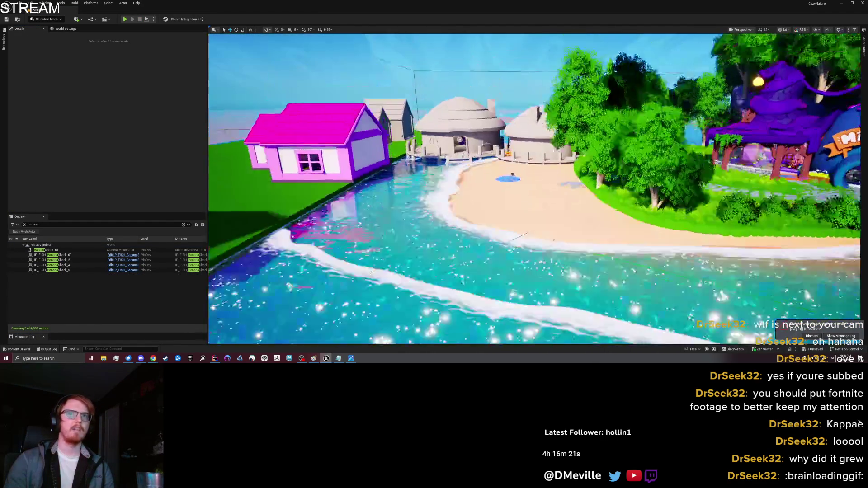
- Start another play test on the beach and eject from the character
{"action": "scroll", "coordinate": [544, 192], "scroll_direction": "up", "scroll_amount": 5}
{"action": "right_click", "coordinate": [543, 193]}
{"action": "key", "text": "Escape"}
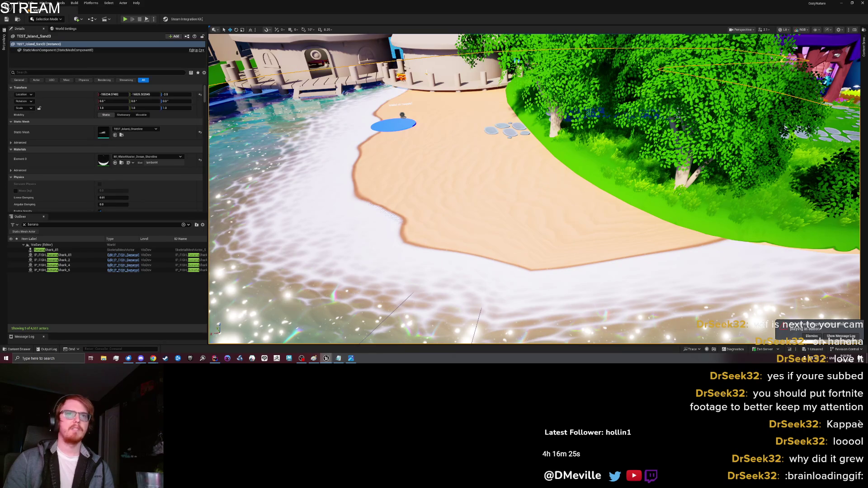
{"action": "key", "text": "alt+p"}
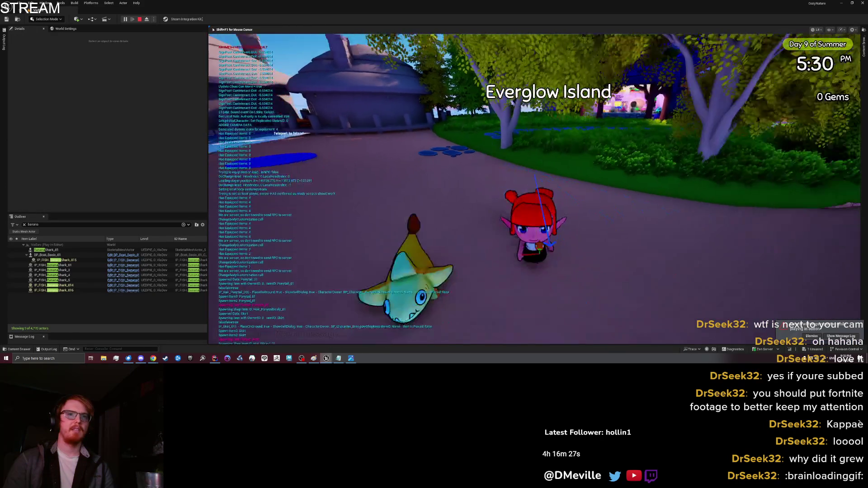
{"action": "left_click", "coordinate": [146, 19]}
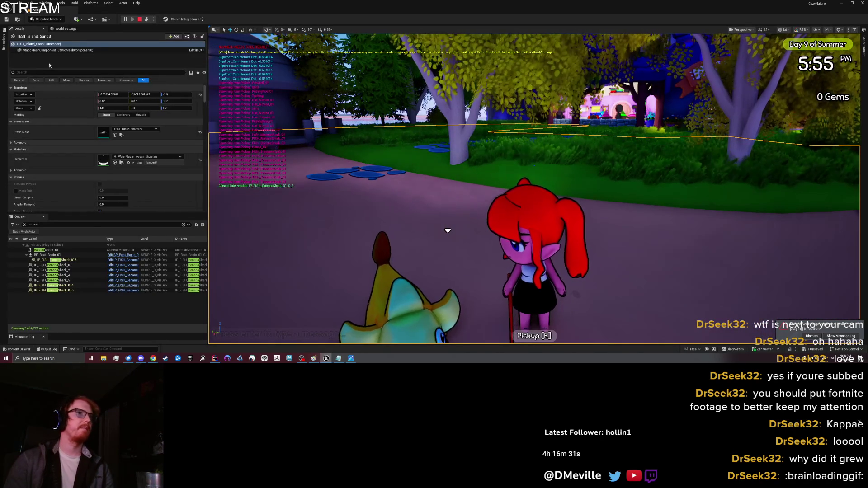
- Select IP_FISH_BananaShark_016 and inspect its FishRoot transform and scale
{"action": "left_click", "coordinate": [77, 290]}
{"action": "key", "text": "F2"}
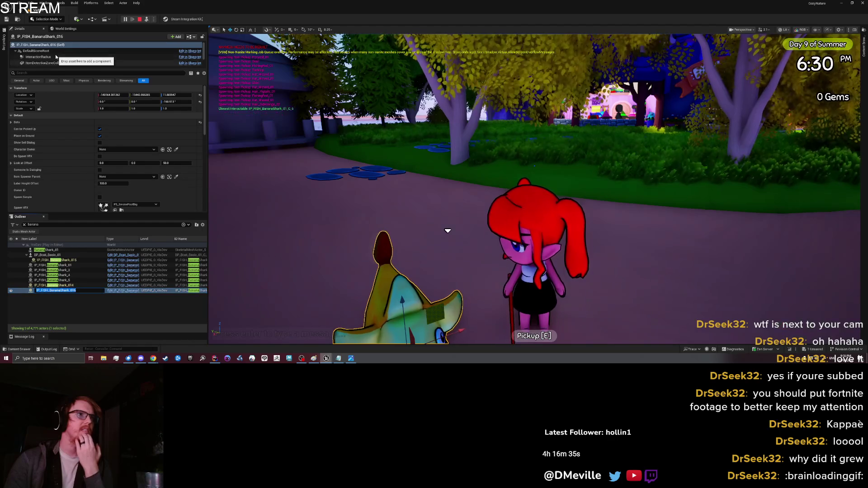
{"action": "scroll", "coordinate": [51, 62], "scroll_direction": "down", "scroll_amount": 2}
{"action": "left_click", "coordinate": [49, 60]}
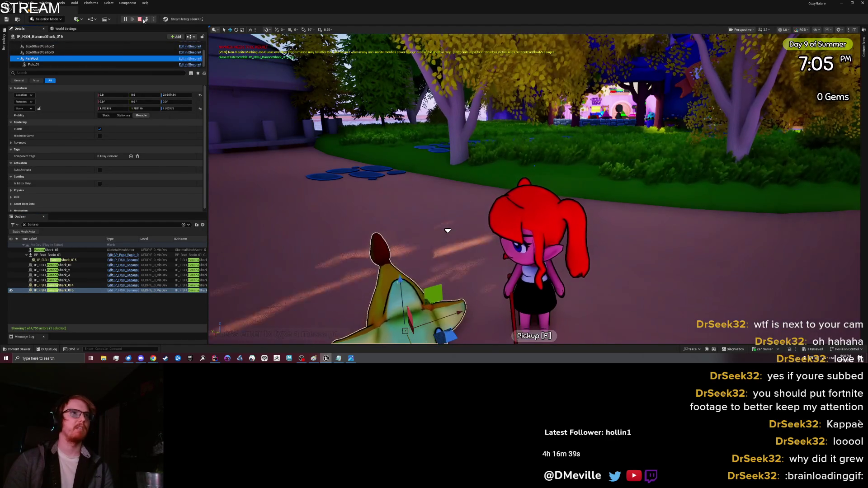
- Stop the play session, fly back over the water and select the boat
{"action": "key", "text": "Escape"}
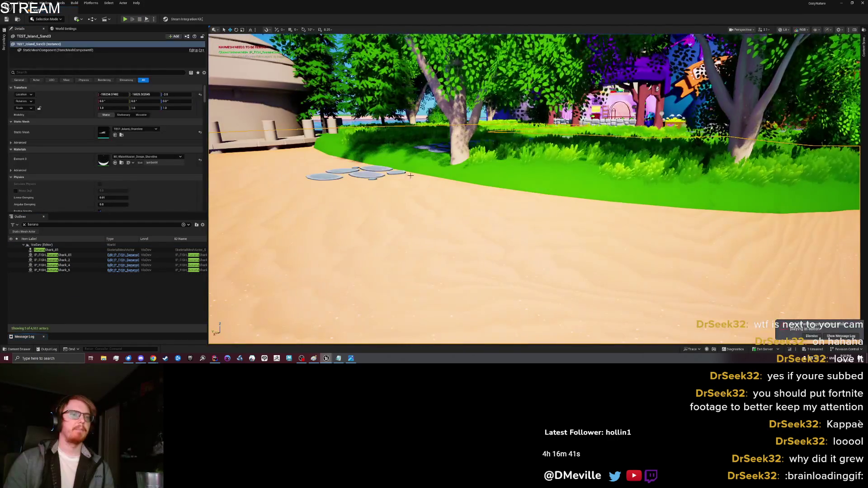
{"action": "key", "text": "w"}
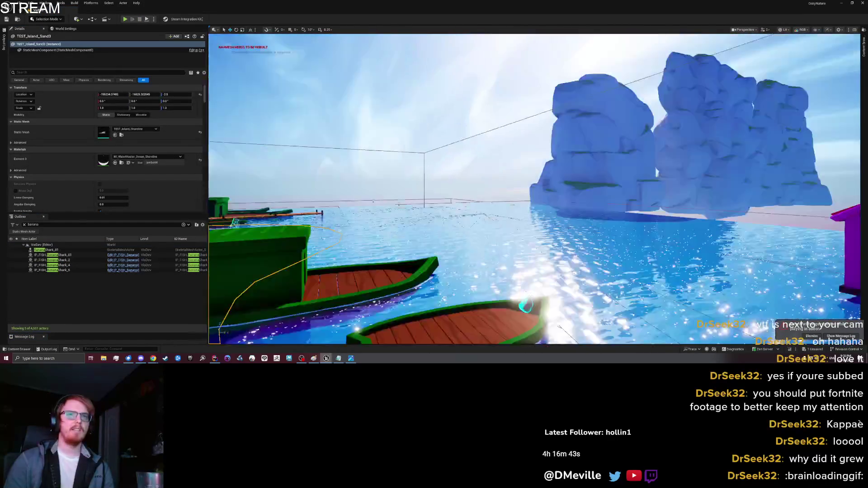
{"action": "key", "text": "s"}
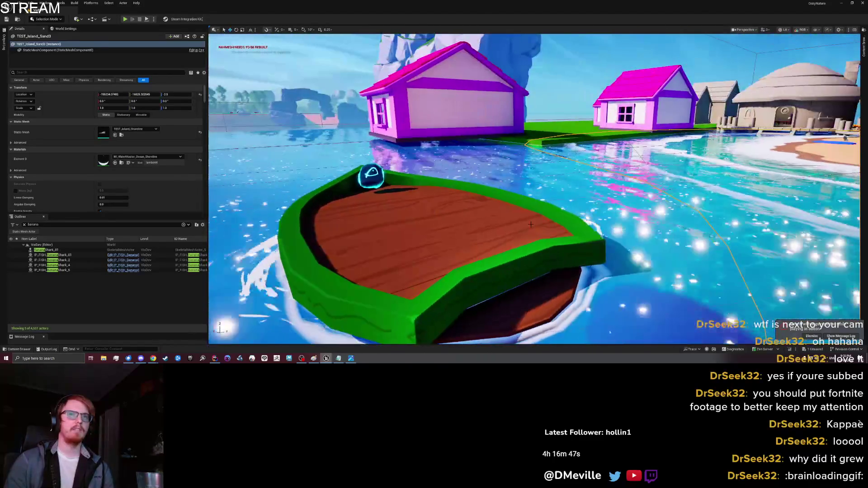
{"action": "left_click", "coordinate": [531, 225]}
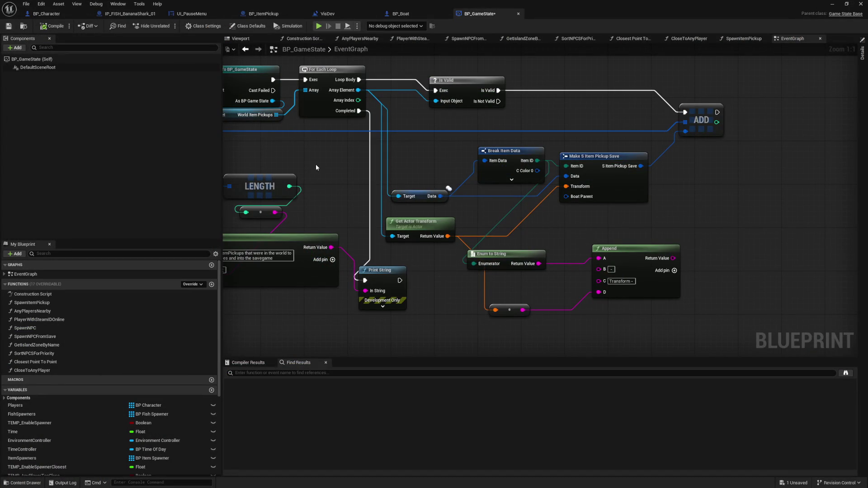
- Jump from BP_Boat's Attach to Parent call into BP_ItemPickup's AttachToParent implementation
{"action": "left_click_drag", "start_coordinate": [316, 167], "coordinate": [390, 171]}
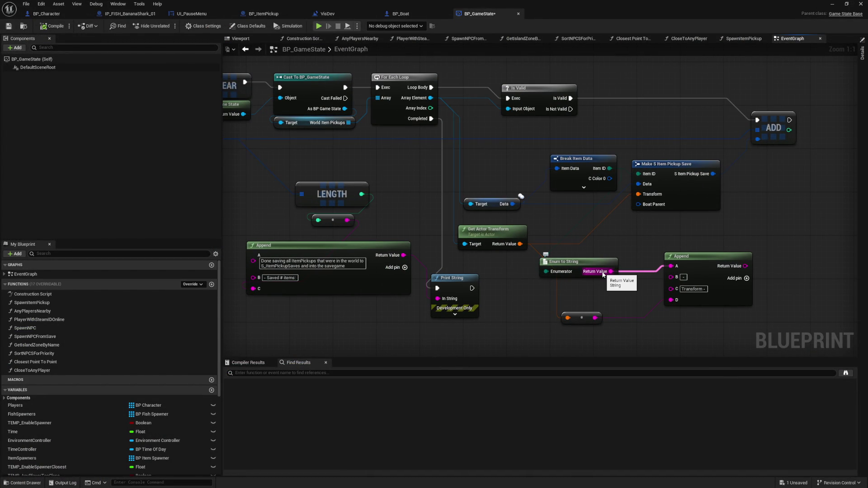
{"action": "left_click", "coordinate": [400, 13]}
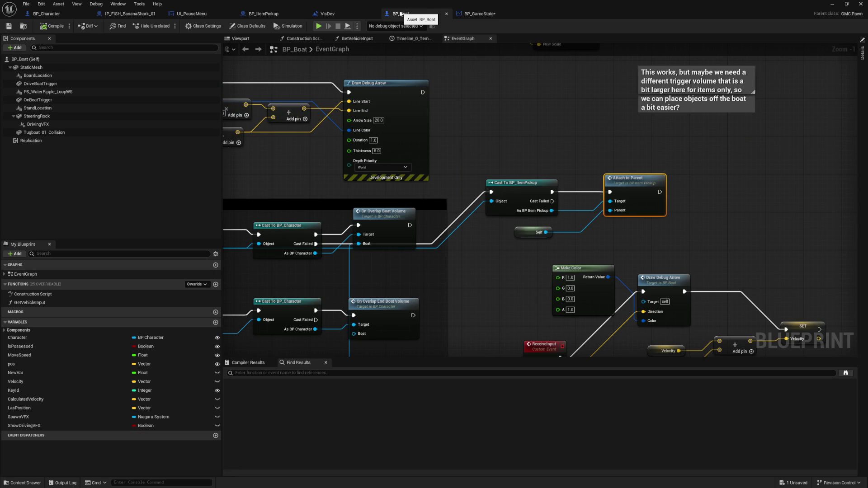
{"action": "left_click_drag", "start_coordinate": [621, 189], "coordinate": [666, 169]}
{"action": "double_click", "coordinate": [666, 169]}
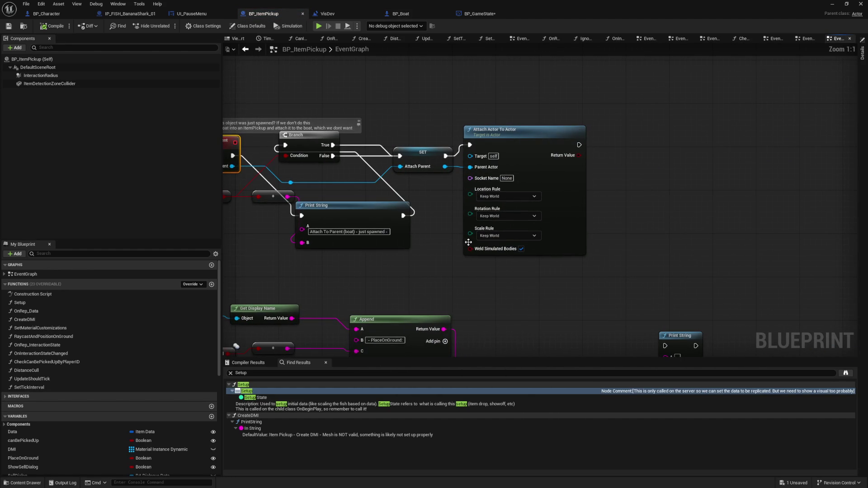
- Check the attachment's Scale Rule options and leave it on Keep World
{"action": "left_click", "coordinate": [518, 236]}
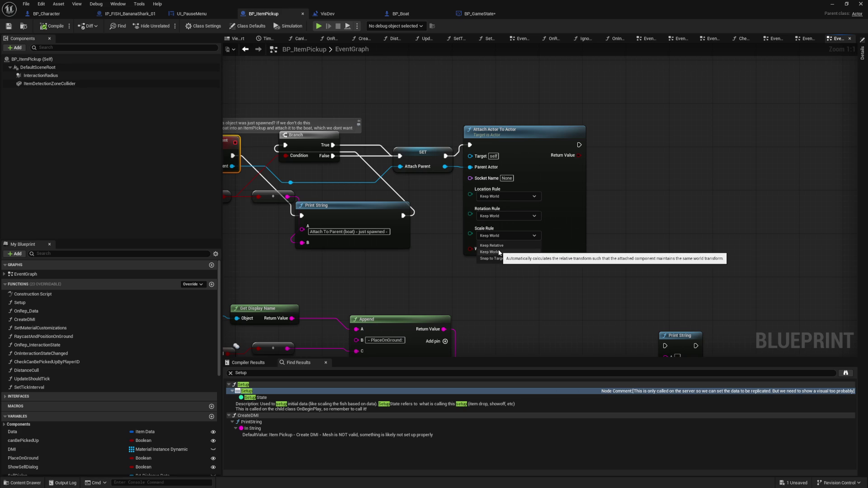
{"action": "left_click", "coordinate": [499, 253]}
{"action": "left_click_drag", "start_coordinate": [380, 269], "coordinate": [462, 270]}
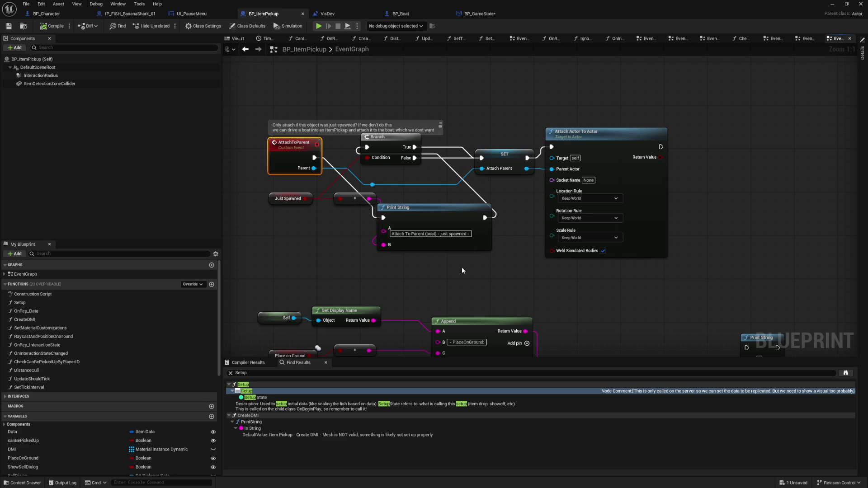
{"action": "left_click", "coordinate": [324, 95]}
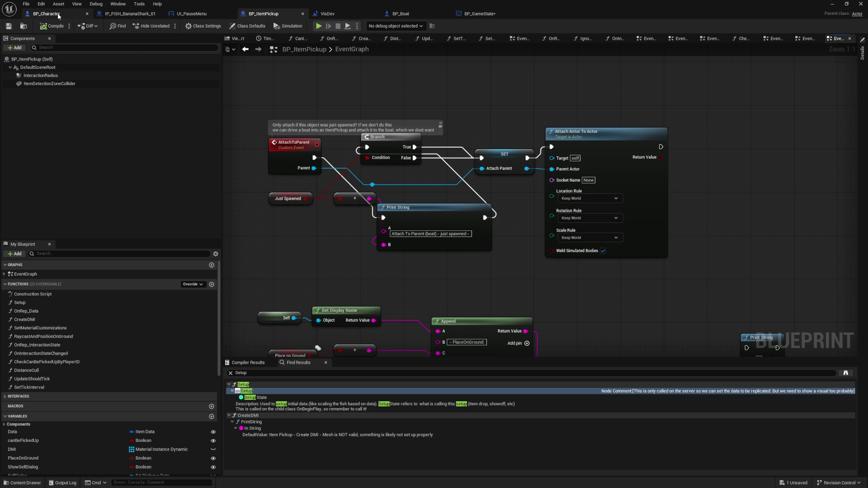
- In the VisDev level blueprint, straighten the wire into the Break S Item Pickup Save node
{"action": "left_click", "coordinate": [58, 17]}
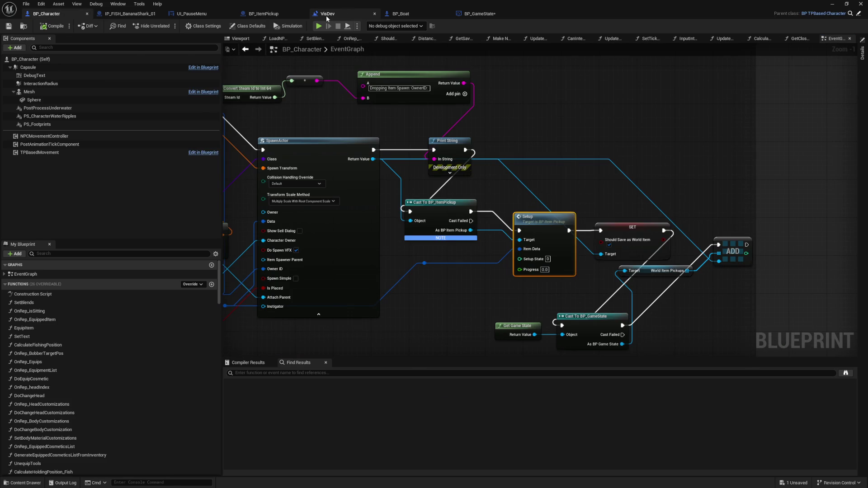
{"action": "left_click", "coordinate": [327, 16]}
{"action": "mouse_move", "coordinate": [447, 229]}
{"action": "left_mouse_down"}
{"action": "mouse_move", "coordinate": [449, 297]}
{"action": "mouse_move", "coordinate": [378, 40]}
{"action": "mouse_move", "coordinate": [435, 91]}
{"action": "left_mouse_up"}
{"action": "left_click", "coordinate": [302, 204]}
{"action": "key", "text": "q"}
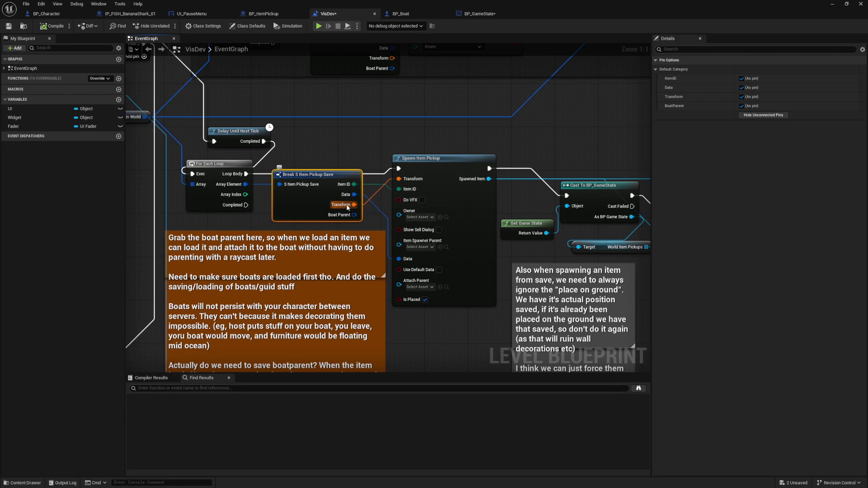
{"action": "left_click", "coordinate": [324, 157]}
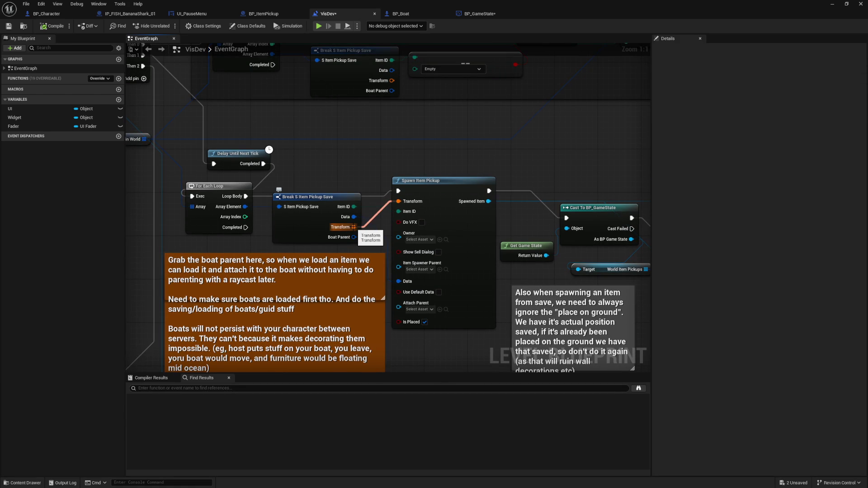
- Add a Break Transform node off the saved Transform, removing an accidental Make Tile node
{"action": "left_click_drag", "start_coordinate": [353, 227], "coordinate": [351, 155]}
{"action": "type", "text": "break"}
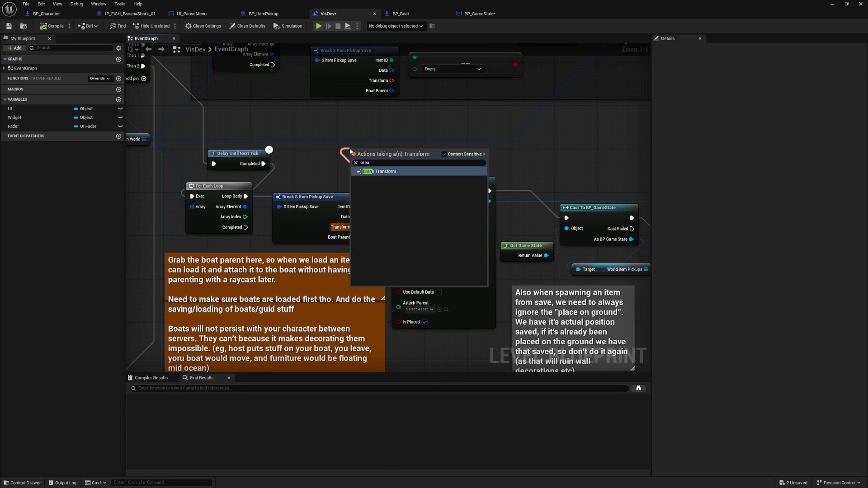
{"action": "key", "text": "Return"}
{"action": "left_click_drag", "start_coordinate": [366, 145], "coordinate": [333, 124]}
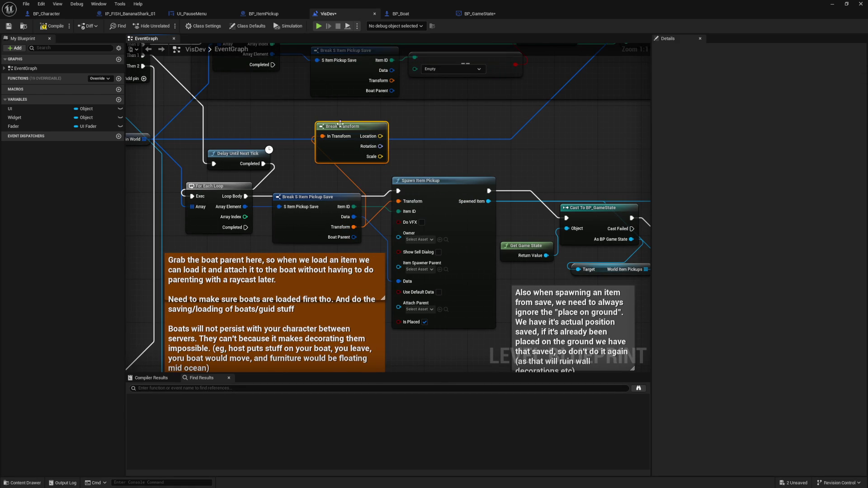
{"action": "right_click", "coordinate": [427, 154]}
{"action": "type", "text": "make tile"}
{"action": "key", "text": "Return"}
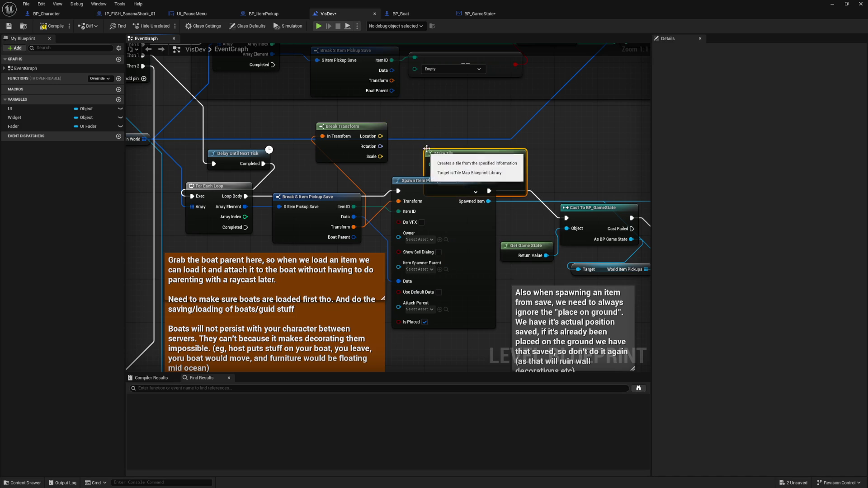
{"action": "key", "text": "Delete"}
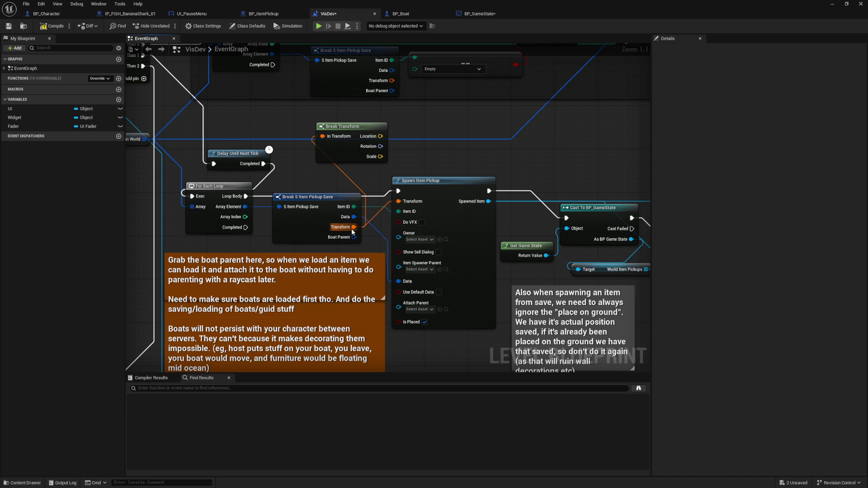
- Build a Make Transform from the Location and Rotation and wire it into Spawn Item Pickup's Transform
{"action": "left_click_drag", "start_coordinate": [381, 136], "coordinate": [416, 135]}
{"action": "type", "text": "make transform"}
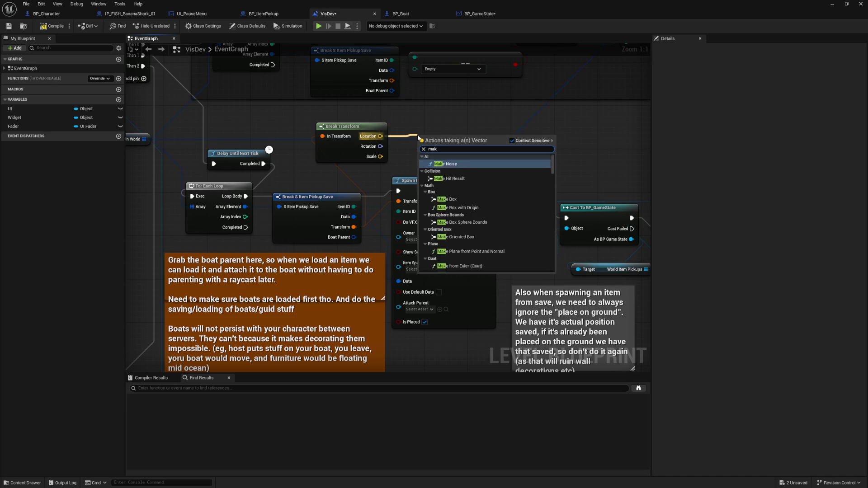
{"action": "key", "text": "Return"}
{"action": "left_click_drag", "start_coordinate": [418, 135], "coordinate": [406, 119]}
{"action": "left_click_drag", "start_coordinate": [380, 146], "coordinate": [409, 141]}
{"action": "left_click_drag", "start_coordinate": [499, 131], "coordinate": [399, 201]}
{"action": "left_click", "coordinate": [53, 25]}
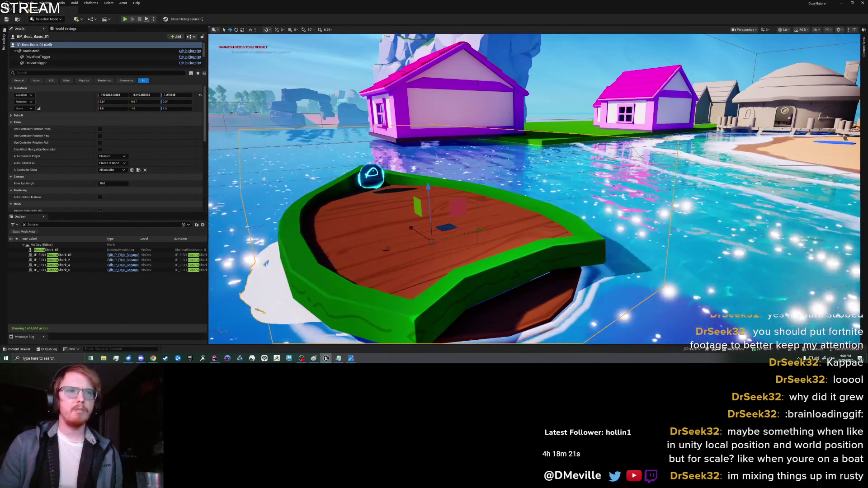
- Return to the level viewport showing the boat, dismissing its context menu
{"action": "right_click", "coordinate": [403, 247]}
{"action": "key", "text": "Escape"}
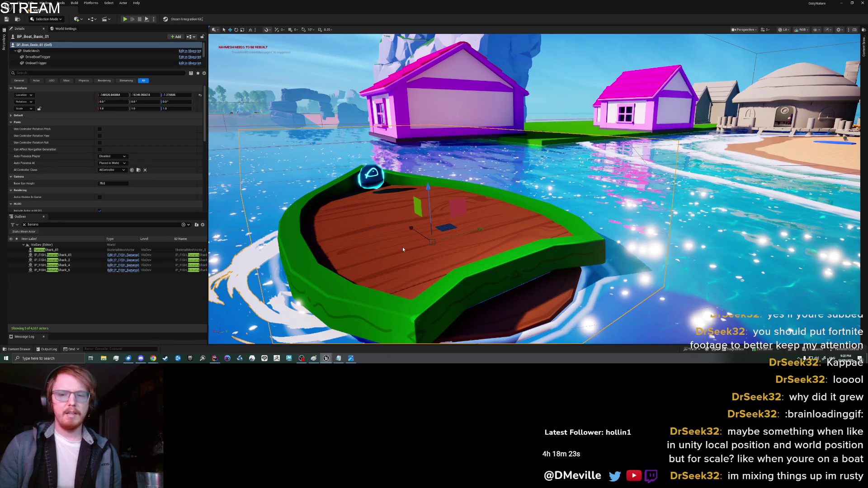
- Play-test picking up a Banana Shark, dropping it from the inventory onto the boat, then Save & Quit
{"action": "key", "text": "alt+p"}
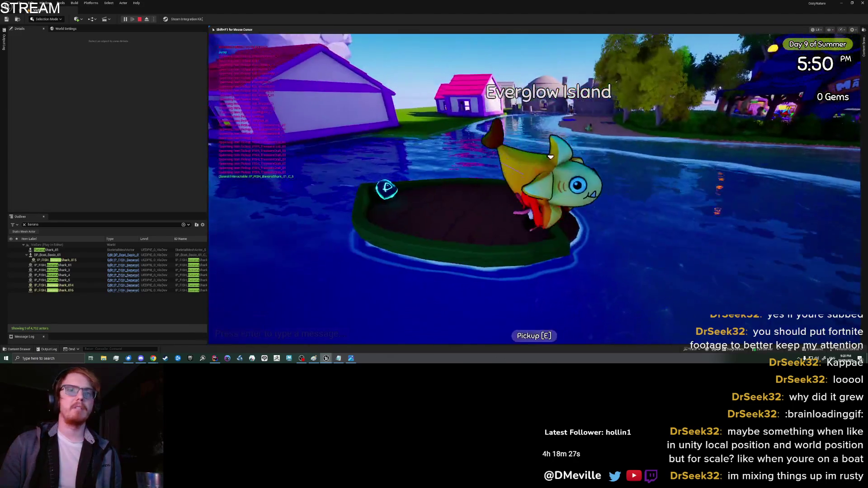
{"action": "key", "text": "e"}
{"action": "key", "text": "Tab"}
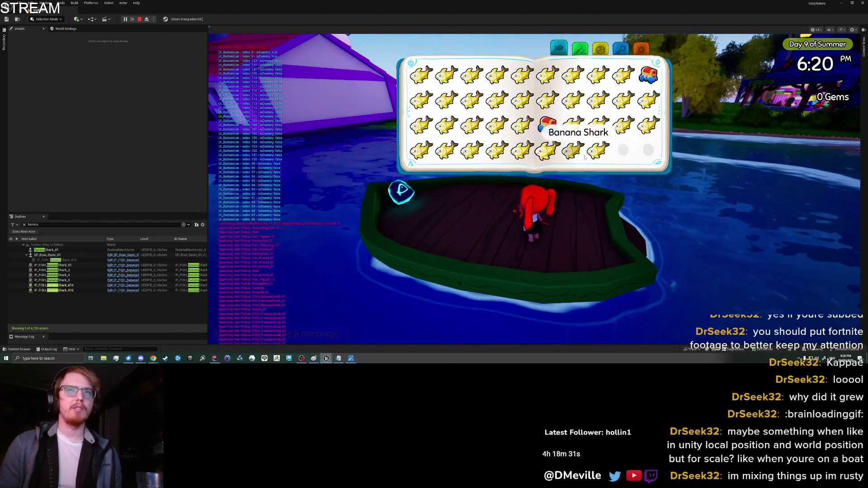
{"action": "left_click", "coordinate": [598, 151]}
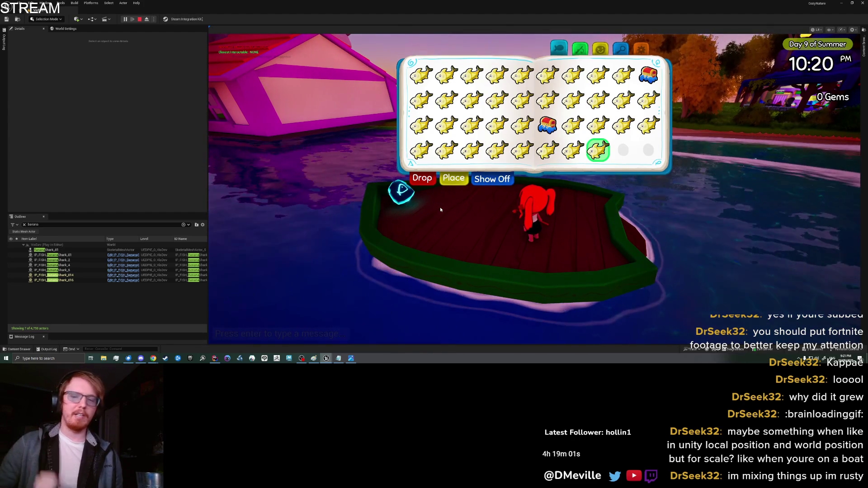
{"action": "left_click", "coordinate": [431, 181]}
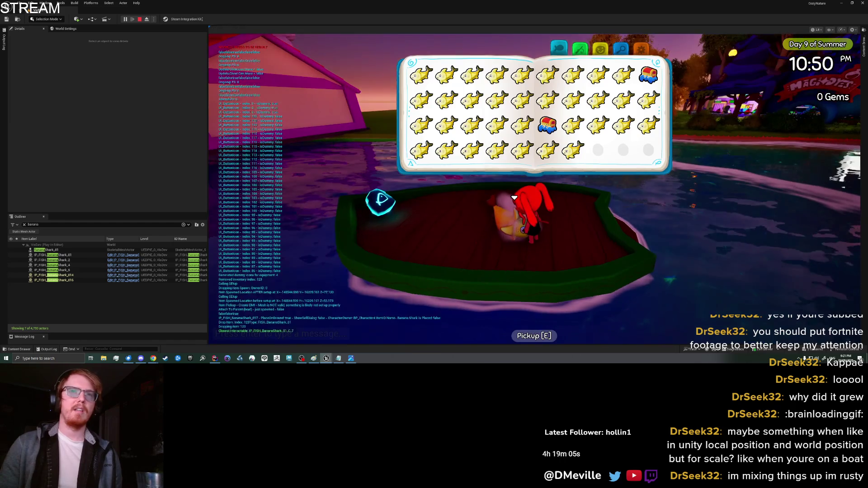
{"action": "key", "text": "Escape"}
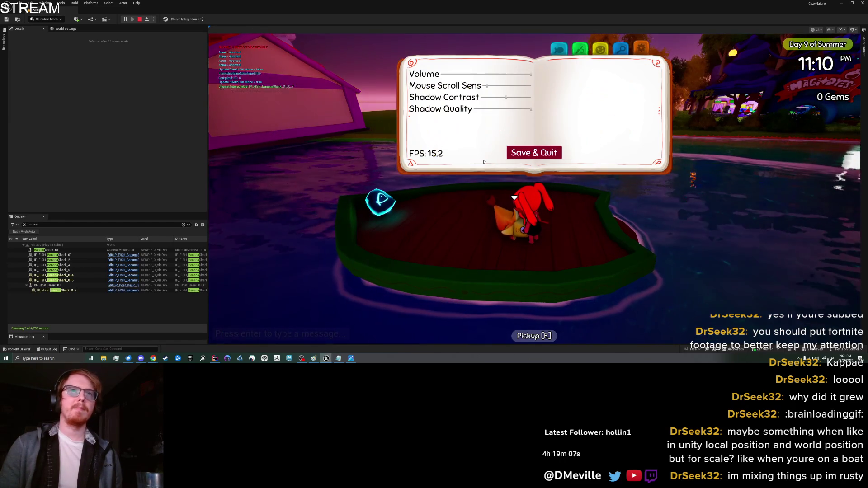
{"action": "left_click", "coordinate": [517, 152]}
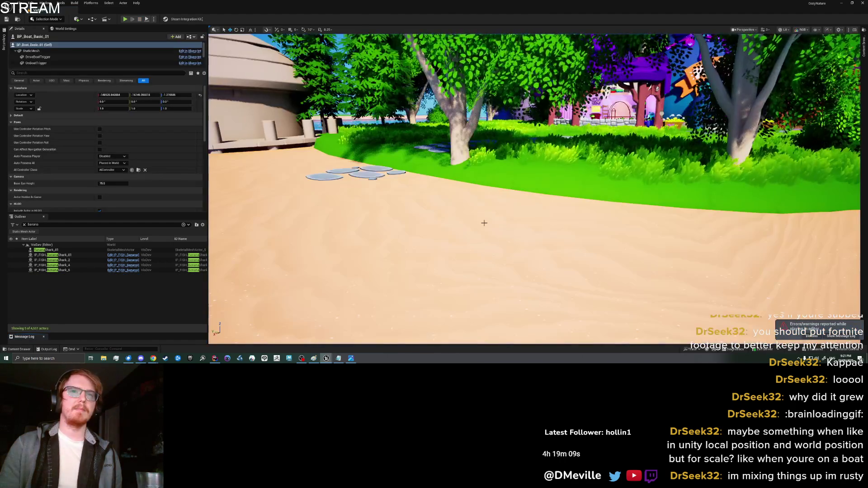
- Frame the boat, pick the Banana Shark back up from it, and stop the play session
{"action": "key", "text": "f"}
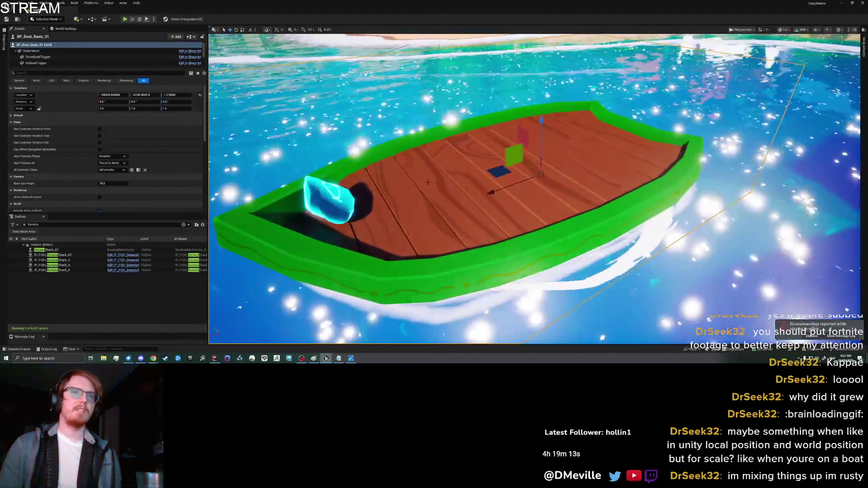
{"action": "right_click", "coordinate": [447, 181]}
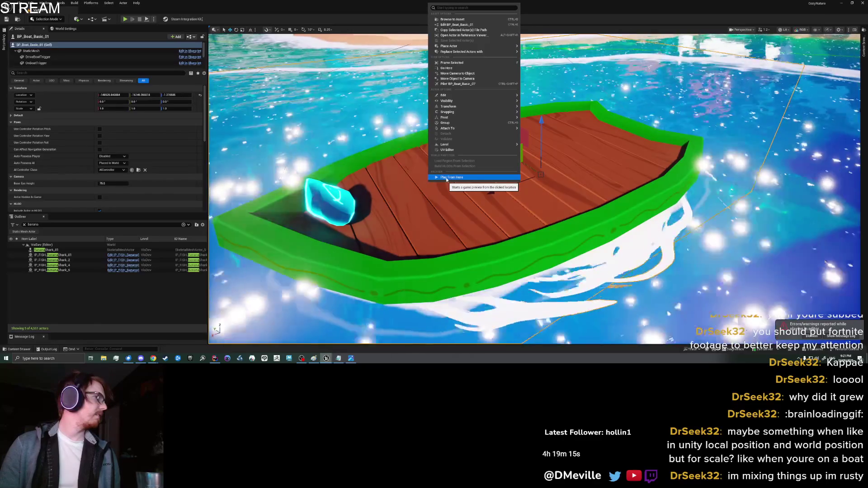
{"action": "left_click", "coordinate": [446, 177]}
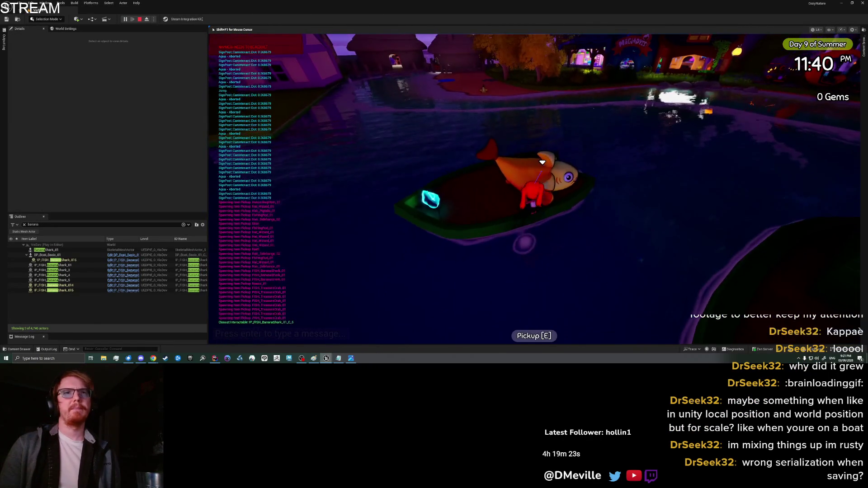
{"action": "key", "text": "e"}
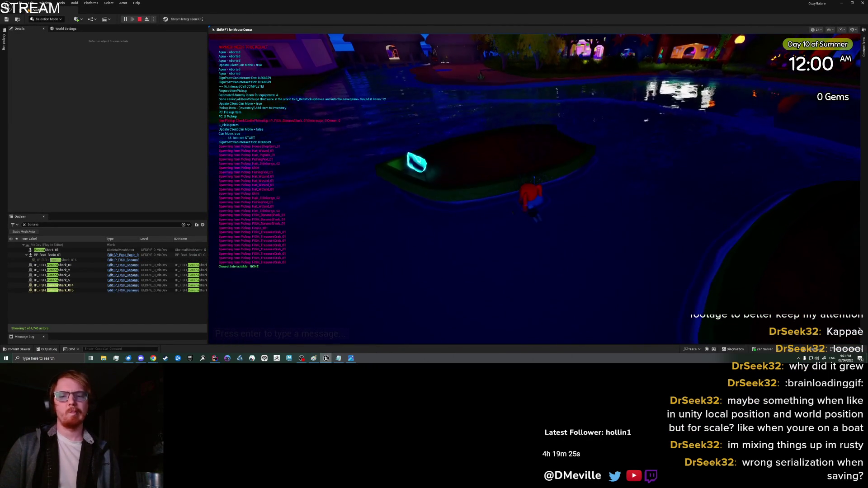
{"action": "key", "text": "Escape"}
- Feed the saved item transform straight into Spawn Item Pickup and delete the Break/Make Transform nodes
{"action": "left_click_drag", "start_coordinate": [353, 227], "coordinate": [399, 202]}
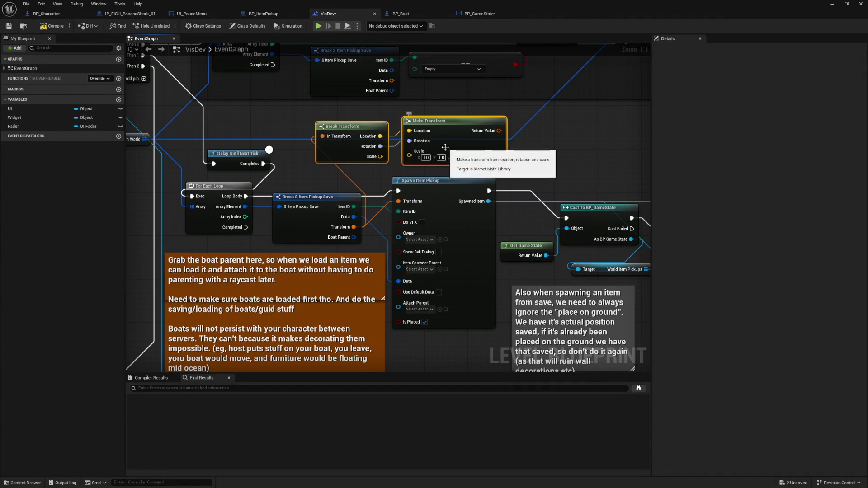
{"action": "key", "text": "Delete"}
{"action": "mouse_move", "coordinate": [448, 175]}
{"action": "left_mouse_down"}
{"action": "mouse_move", "coordinate": [372, 139]}
{"action": "mouse_move", "coordinate": [255, 134]}
{"action": "mouse_move", "coordinate": [313, 145]}
{"action": "left_mouse_up"}
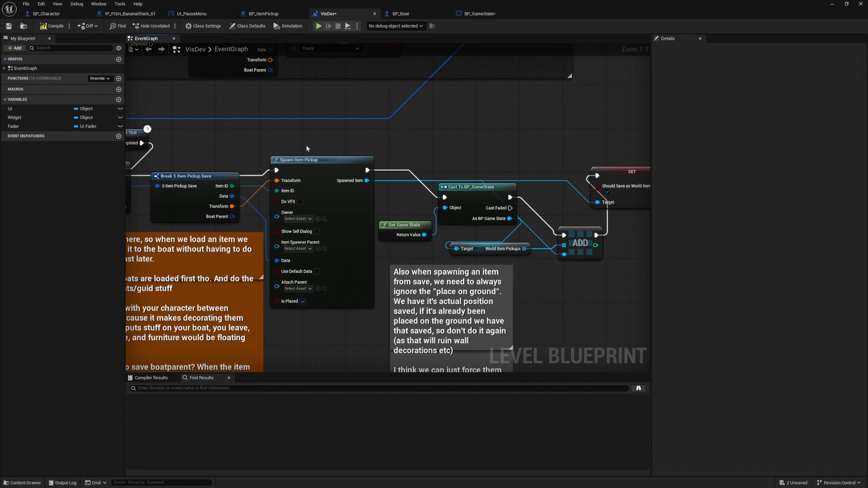
- In BP_Boat, add a Print String node with the message 'Before' above the cast
{"action": "left_click", "coordinate": [414, 16]}
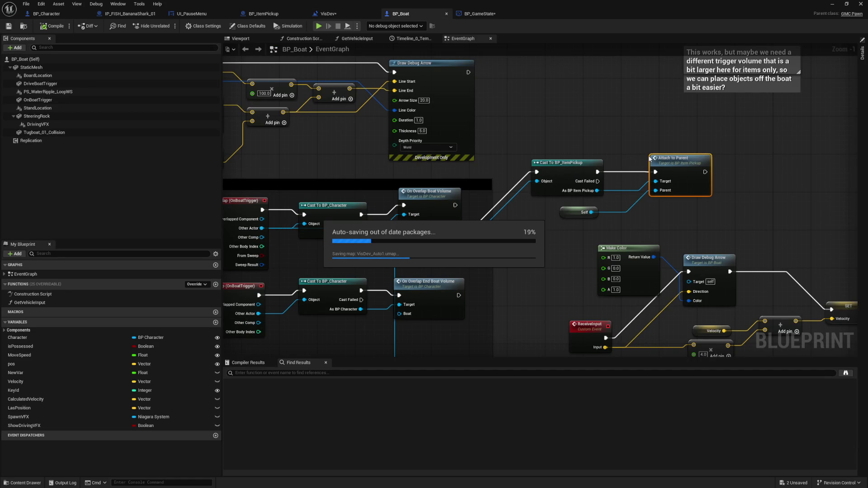
{"action": "left_click_drag", "start_coordinate": [628, 131], "coordinate": [398, 125]}
{"action": "scroll", "coordinate": [492, 134], "scroll_direction": "up", "scroll_amount": 1}
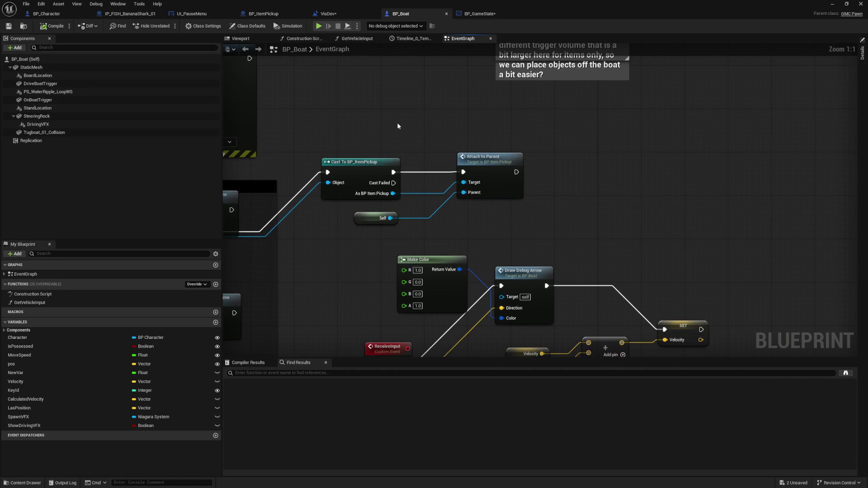
{"action": "right_click", "coordinate": [398, 124]}
{"action": "type", "text": "print"}
{"action": "key", "text": "Return"}
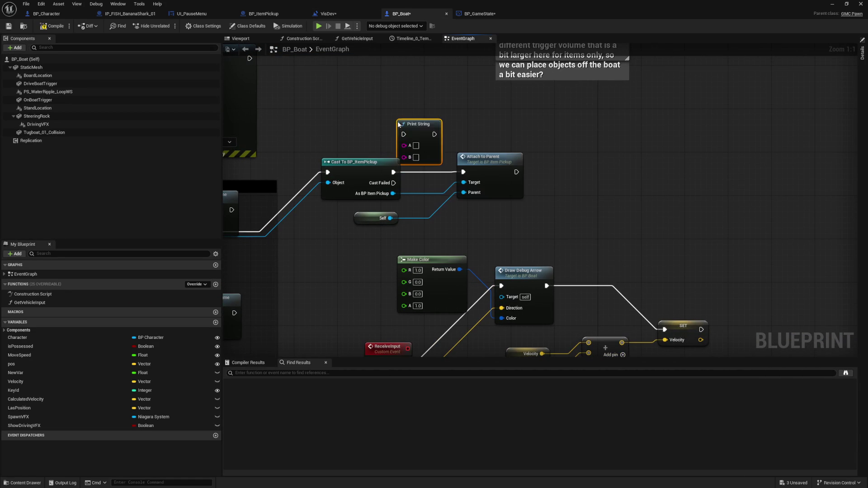
{"action": "left_click_drag", "start_coordinate": [416, 127], "coordinate": [426, 100]}
{"action": "type", "text": "Before Attach Scale -"}
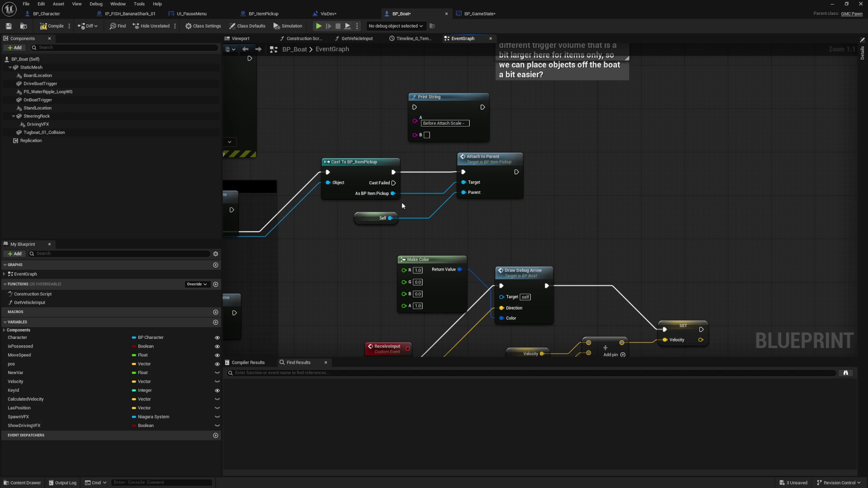
- Print the cast item's Get Actor Scale 3D in the 'Before' message, executed right after the cast
{"action": "left_click_drag", "start_coordinate": [393, 193], "coordinate": [338, 111]}
{"action": "type", "text": "get"}
{"action": "type", "text": "scale"}
{"action": "key", "text": "Return"}
{"action": "mouse_move", "coordinate": [393, 115]}
{"action": "left_mouse_down"}
{"action": "mouse_move", "coordinate": [402, 116]}
{"action": "mouse_move", "coordinate": [377, 115]}
{"action": "mouse_move", "coordinate": [415, 135]}
{"action": "left_mouse_up"}
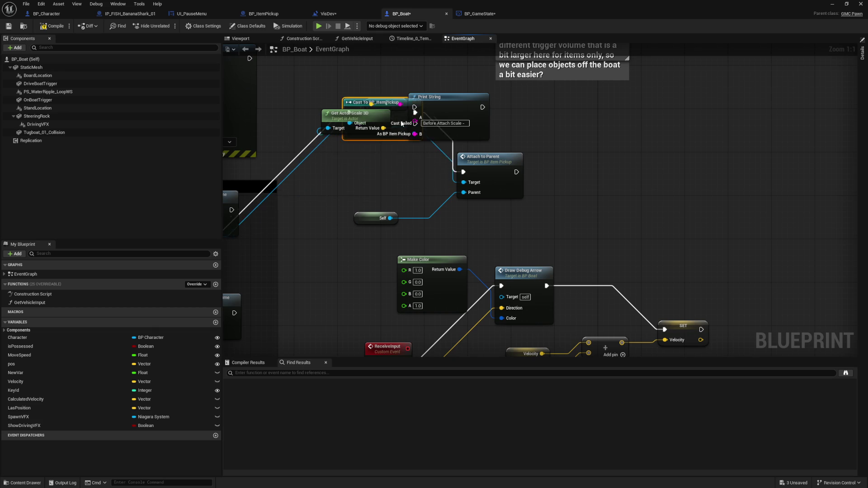
{"action": "left_click_drag", "start_coordinate": [392, 172], "coordinate": [414, 108]}
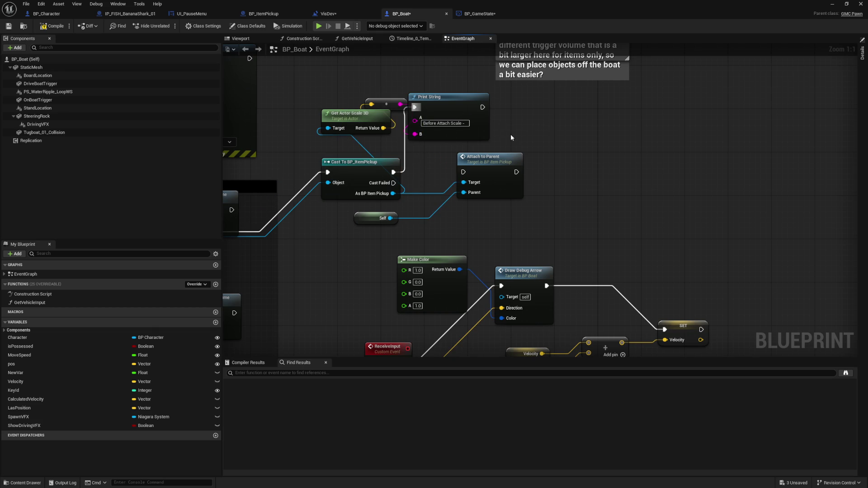
- Duplicate the Print String as an 'After' message after Attach to Parent, logging the item's scale
{"action": "key", "text": "ctrl+c"}
{"action": "key", "text": "ctrl+v"}
{"action": "left_click_drag", "start_coordinate": [516, 171], "coordinate": [572, 178]}
{"action": "mouse_move", "coordinate": [483, 107]}
{"action": "left_mouse_down"}
{"action": "mouse_move", "coordinate": [484, 154]}
{"action": "mouse_move", "coordinate": [464, 172]}
{"action": "left_mouse_up"}
{"action": "left_click", "coordinate": [405, 157]}
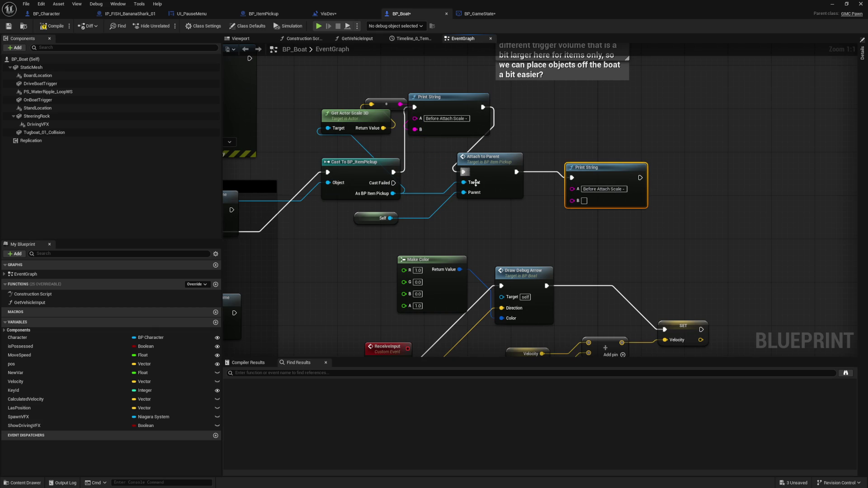
{"action": "type", "text": "After"}
{"action": "left_click", "coordinate": [577, 221]}
{"action": "left_click_drag", "start_coordinate": [383, 128], "coordinate": [572, 200]}
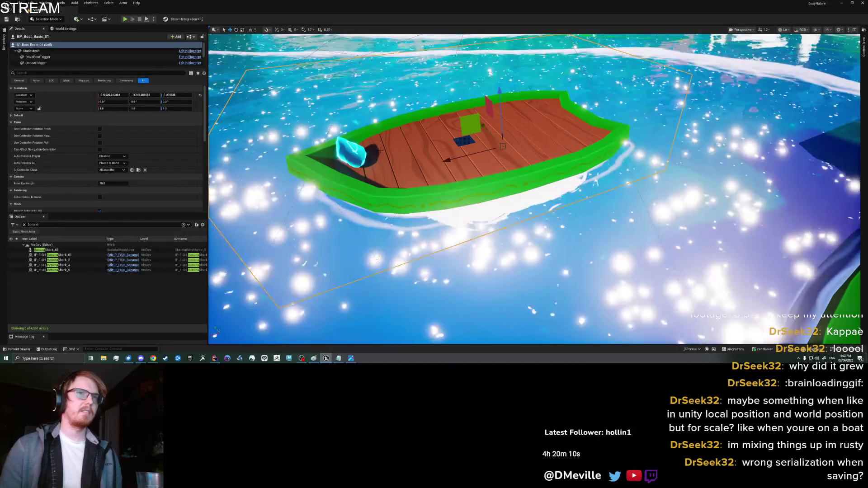
- Show the Output Log panel and start a Play From Here session from the boat
{"action": "right_click", "coordinate": [438, 161]}
{"action": "mouse_move", "coordinate": [457, 202]}
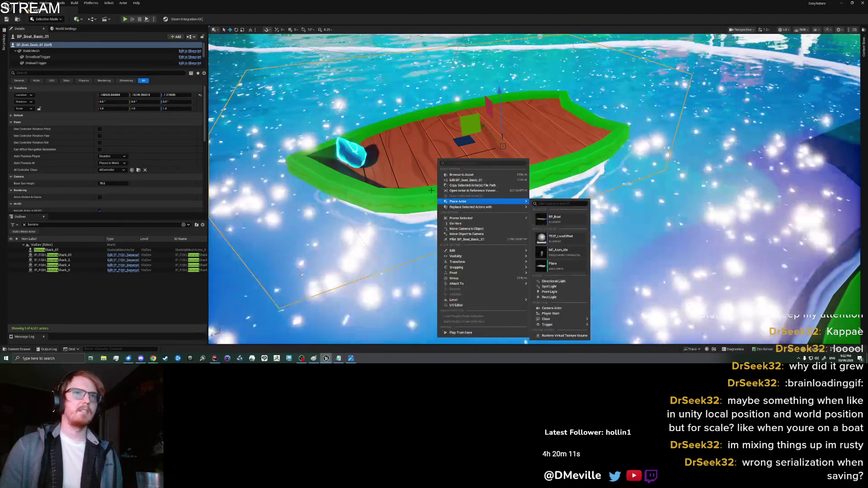
{"action": "right_click", "coordinate": [405, 162]}
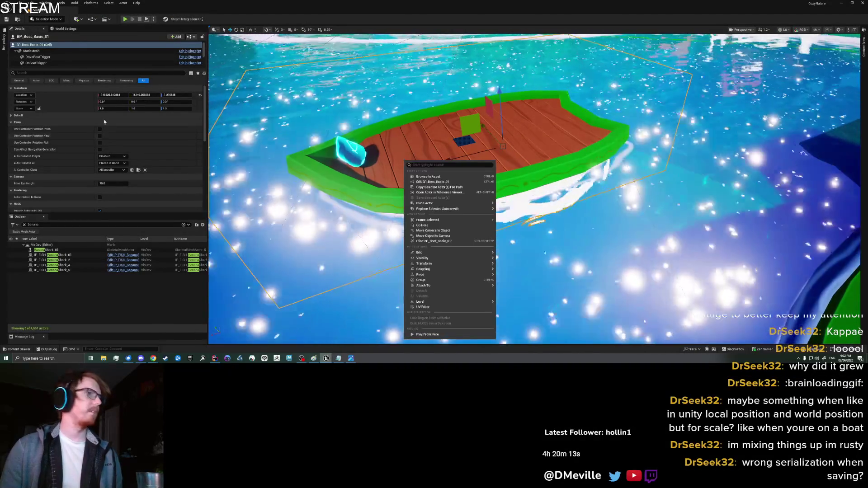
{"action": "key", "text": "Escape"}
{"action": "left_click", "coordinate": [4, 42]}
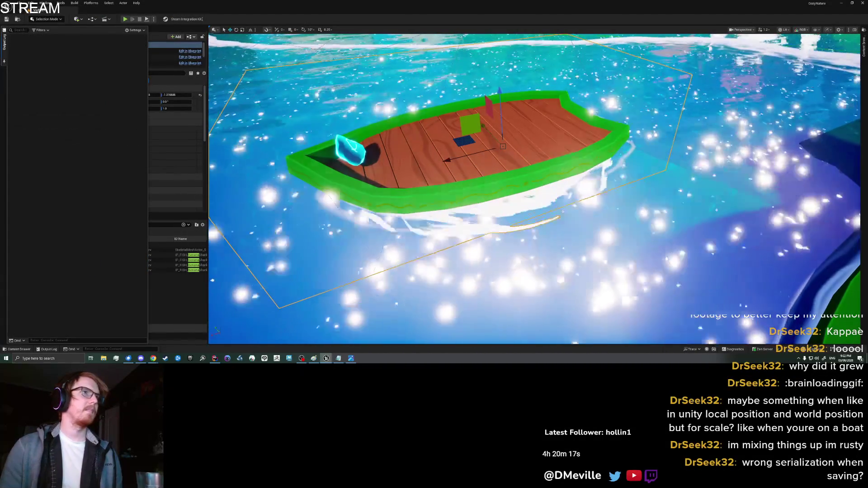
{"action": "right_click", "coordinate": [423, 159]}
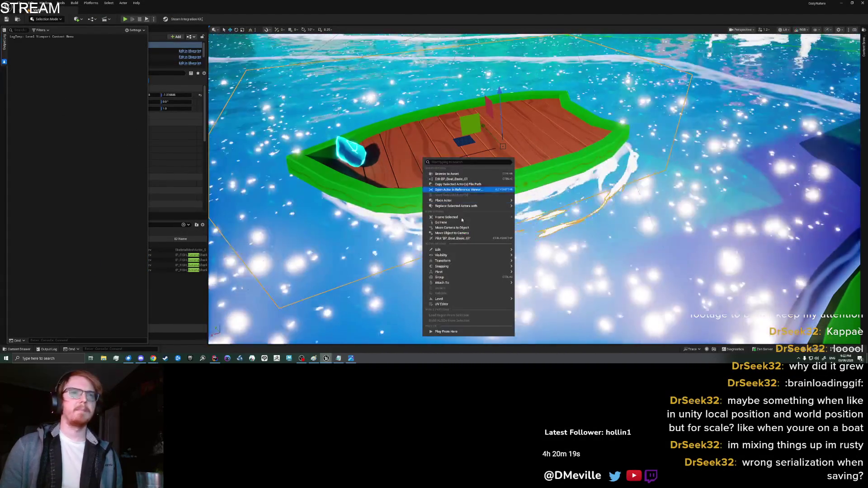
{"action": "left_click", "coordinate": [462, 332]}
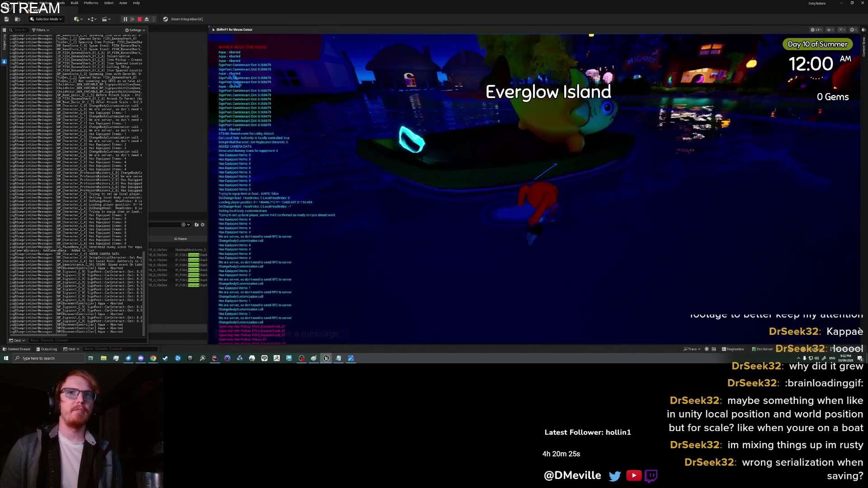
- Pick up the Banana Shark, clear the log, and drop it from the inventory onto the boat
{"action": "key", "text": "e"}
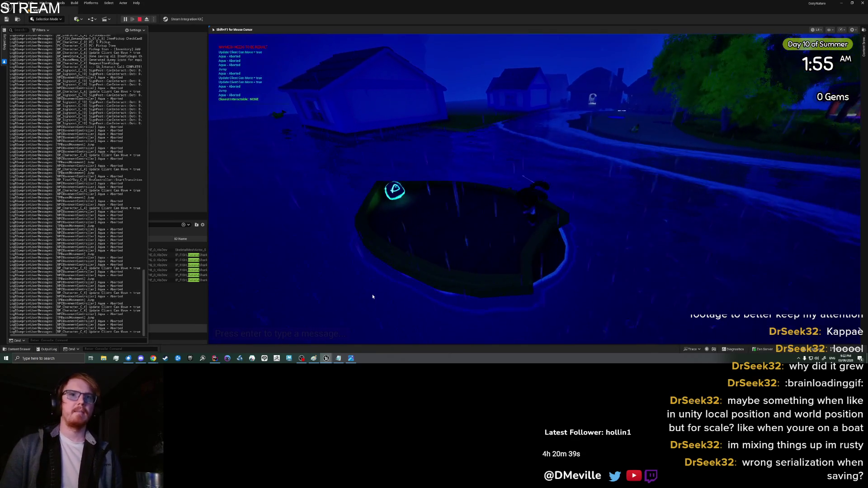
{"action": "key", "text": "Tab"}
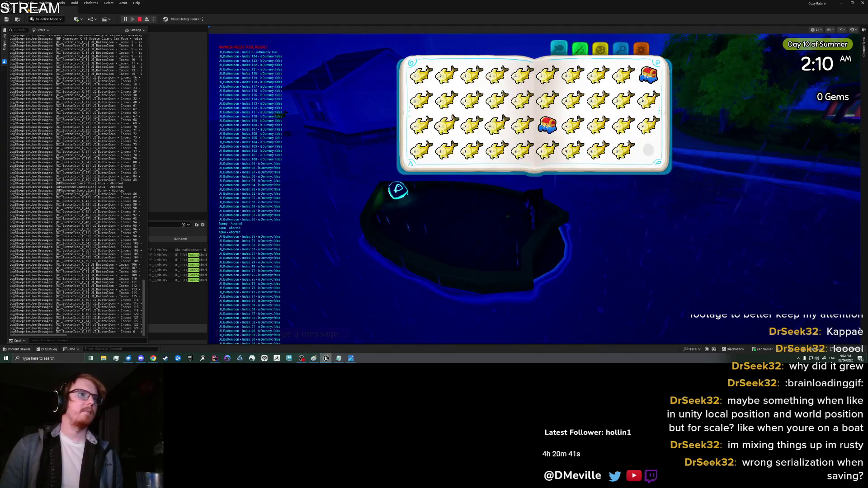
{"action": "right_click", "coordinate": [104, 179]}
{"action": "left_click", "coordinate": [131, 191]}
{"action": "mouse_move", "coordinate": [158, 191]}
{"action": "left_mouse_down"}
{"action": "mouse_move", "coordinate": [293, 190]}
{"action": "mouse_move", "coordinate": [271, 190]}
{"action": "left_mouse_up"}
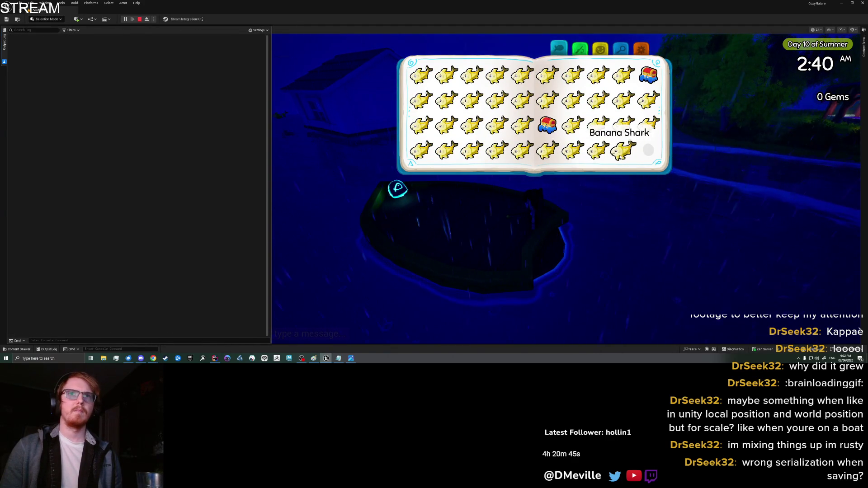
{"action": "left_click", "coordinate": [623, 151]}
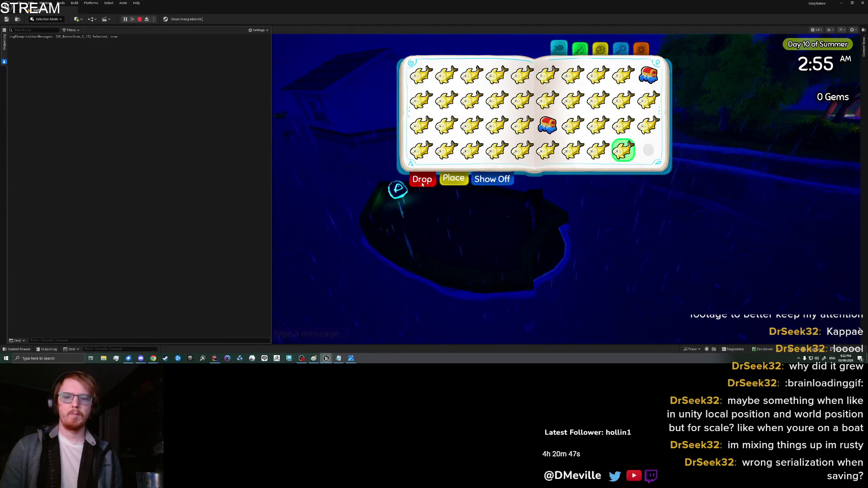
{"action": "left_click", "coordinate": [421, 181]}
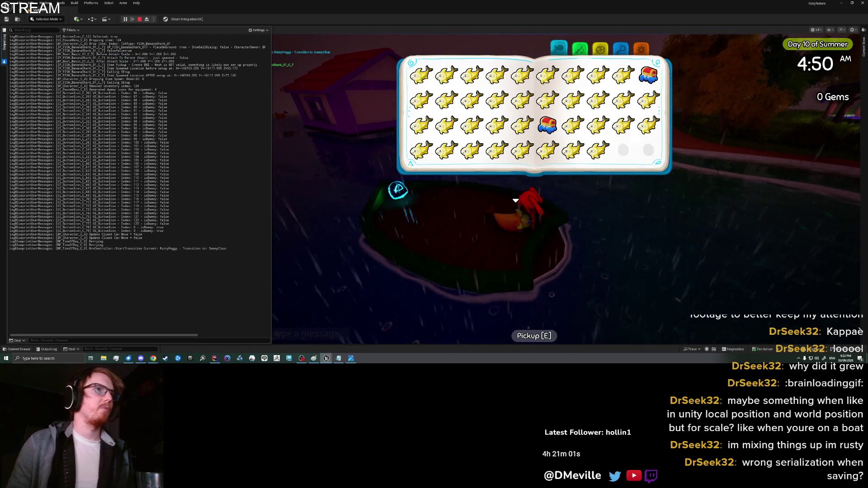
- Clear the Output Log, then choose Save & Quit on the book's settings page
{"action": "right_click", "coordinate": [152, 123]}
{"action": "left_click", "coordinate": [168, 128]}
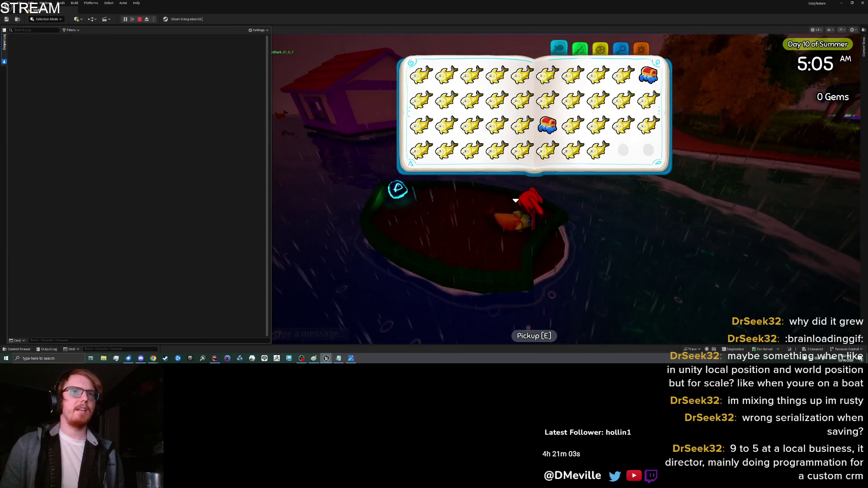
{"action": "key", "text": "Tab"}
{"action": "key", "text": "Tab"}
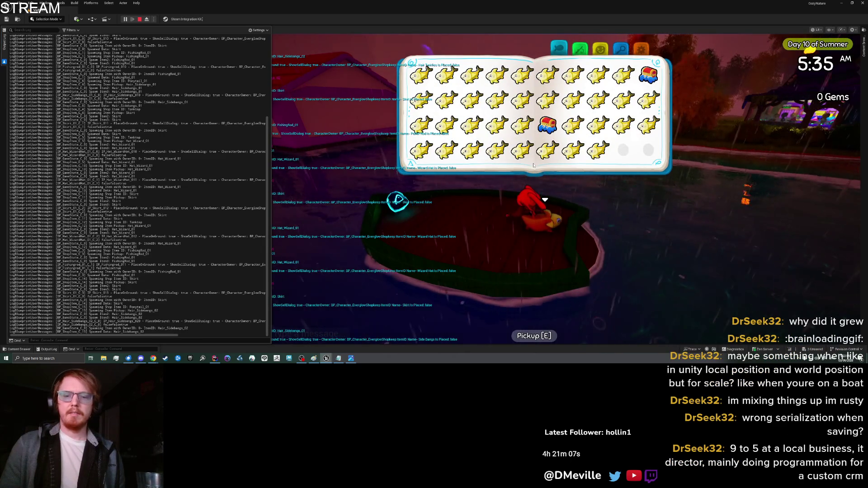
{"action": "left_click", "coordinate": [640, 48]}
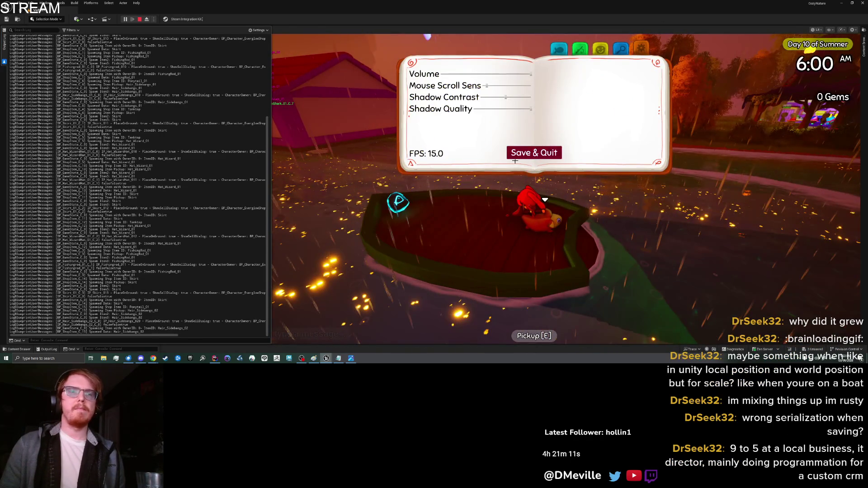
{"action": "left_click", "coordinate": [515, 157]}
- Clear the Output Log of the previous session's entries
{"action": "right_click", "coordinate": [508, 51]}
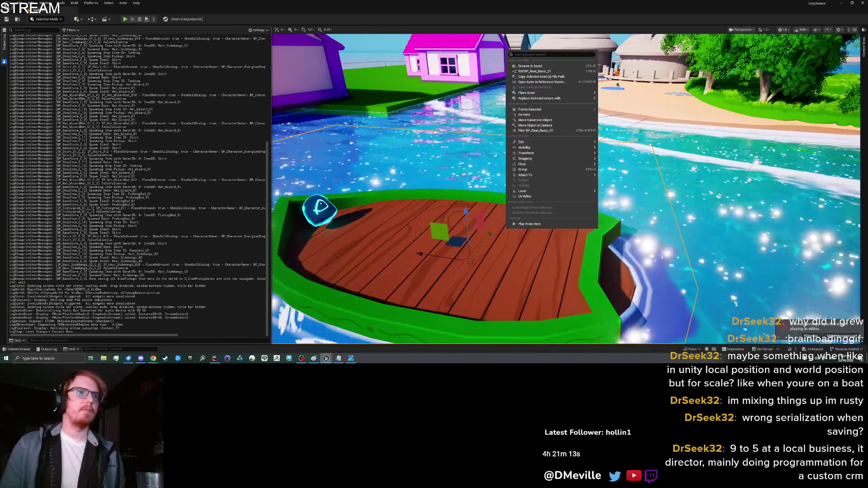
{"action": "right_click", "coordinate": [181, 195]}
{"action": "left_click", "coordinate": [194, 226]}
{"action": "right_click", "coordinate": [520, 65]}
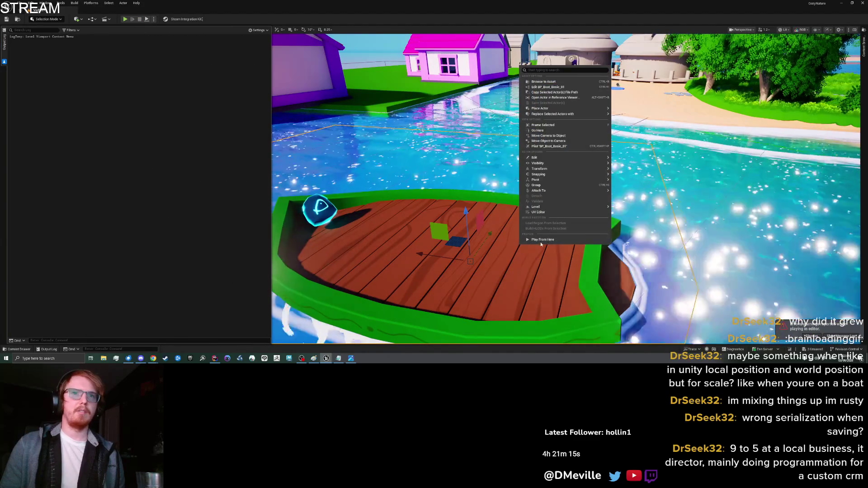
{"action": "left_click", "coordinate": [259, 198]}
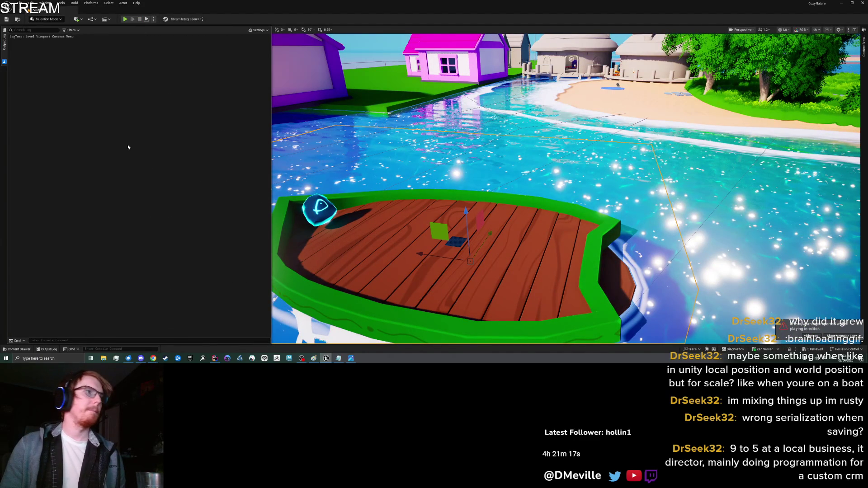
- Start a new play session with Alt+P and filter the Output Log to 'shark'
{"action": "key", "text": "alt+p"}
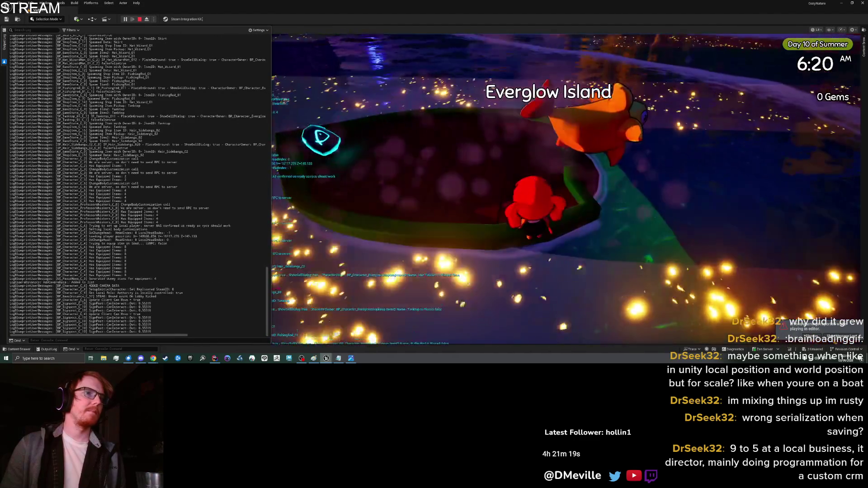
{"action": "key", "text": "alt+Tab"}
{"action": "key", "text": "Escape"}
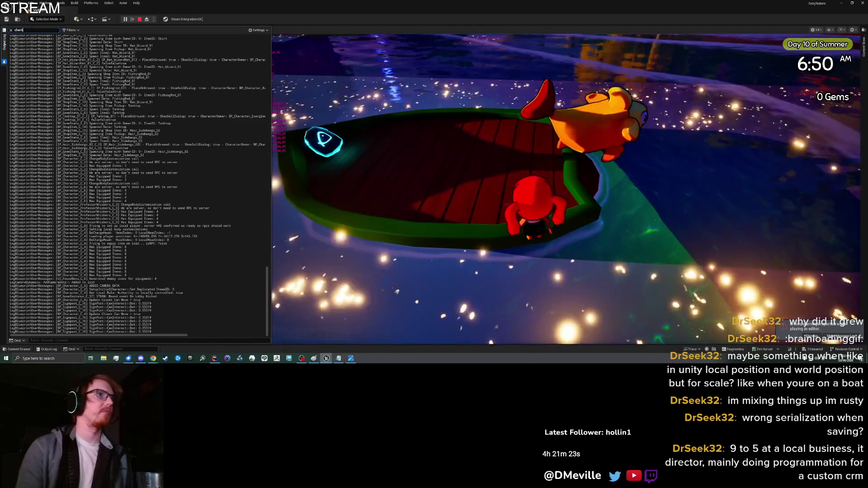
{"action": "type", "text": "shark"}
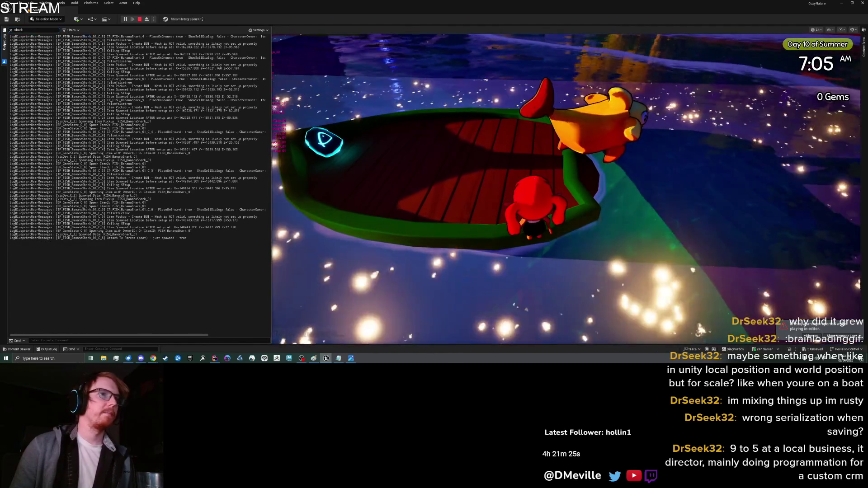
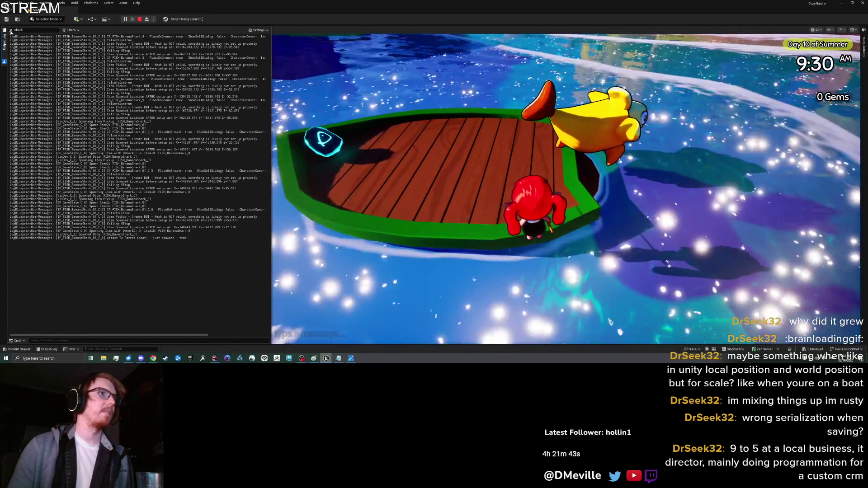
- Replace the 'shark' Output Log filter with 'boat' to show only the boat's scale messages
{"action": "left_click", "coordinate": [10, 31]}
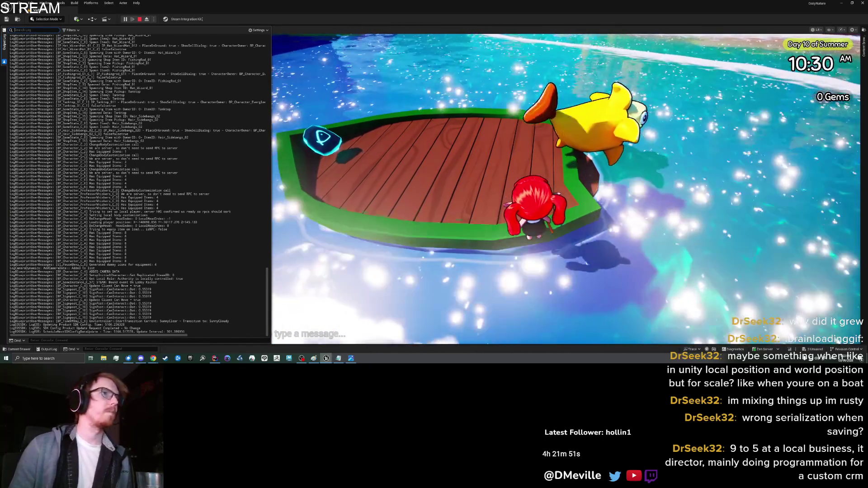
{"action": "type", "text": "boat"}
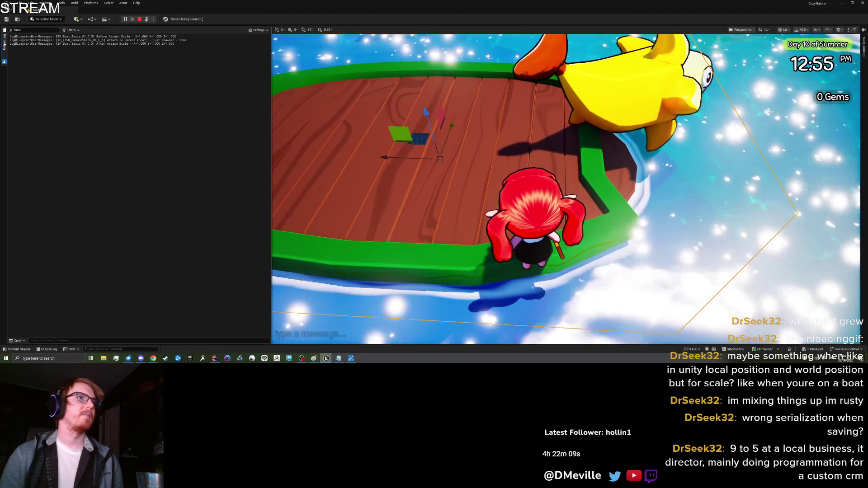
- Select IP_FISH_BananaShark_016 and check the Scale on its FishRoot and DefaultSceneRoot components
{"action": "left_click", "coordinate": [6, 50]}
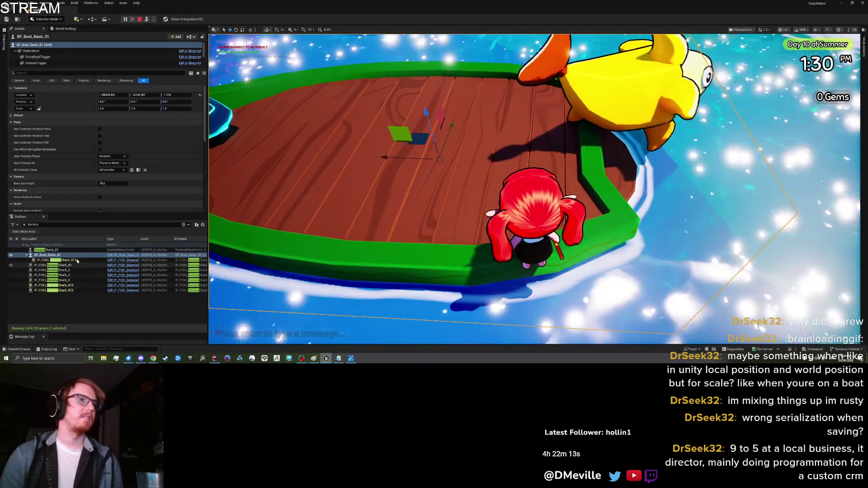
{"action": "left_click", "coordinate": [77, 261]}
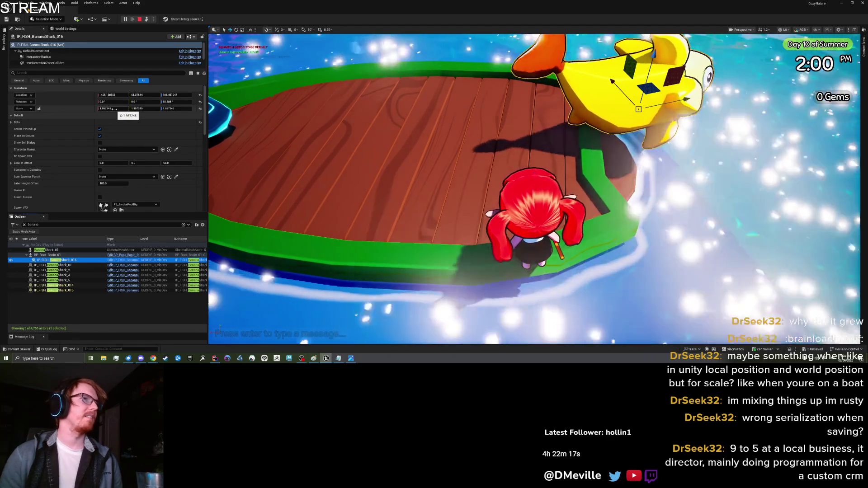
{"action": "scroll", "coordinate": [61, 56], "scroll_direction": "down", "scroll_amount": 3}
{"action": "left_click", "coordinate": [52, 59]}
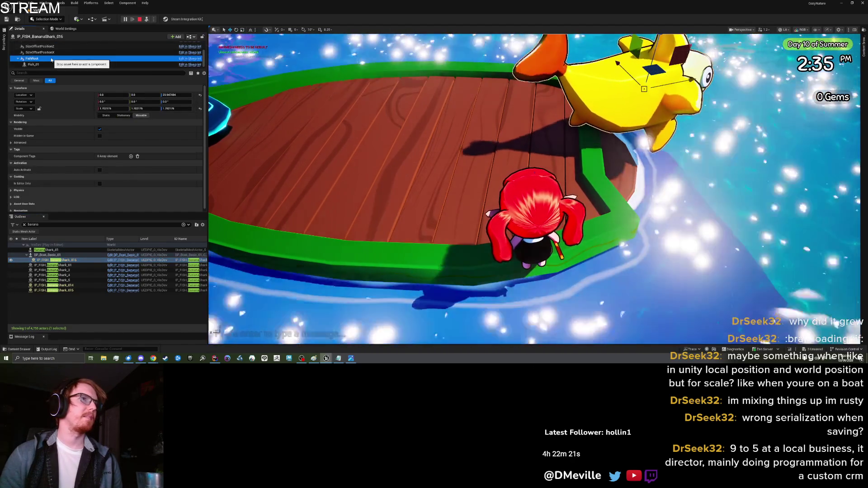
{"action": "scroll", "coordinate": [51, 58], "scroll_direction": "up", "scroll_amount": 2}
{"action": "left_click", "coordinate": [51, 51]}
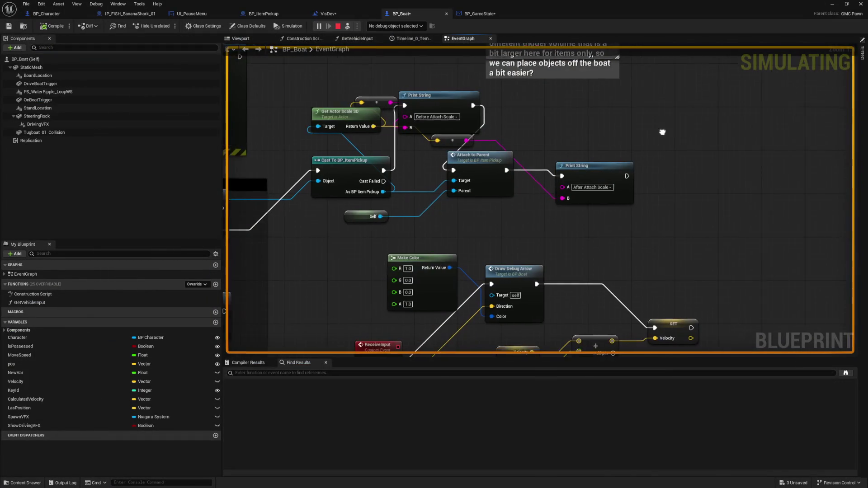
- In BP_ItemPickup's AttachToParent logic, set Attach Actor To Actor's Scale Rule to Keep Relative
{"action": "left_click_drag", "start_coordinate": [662, 132], "coordinate": [624, 123]}
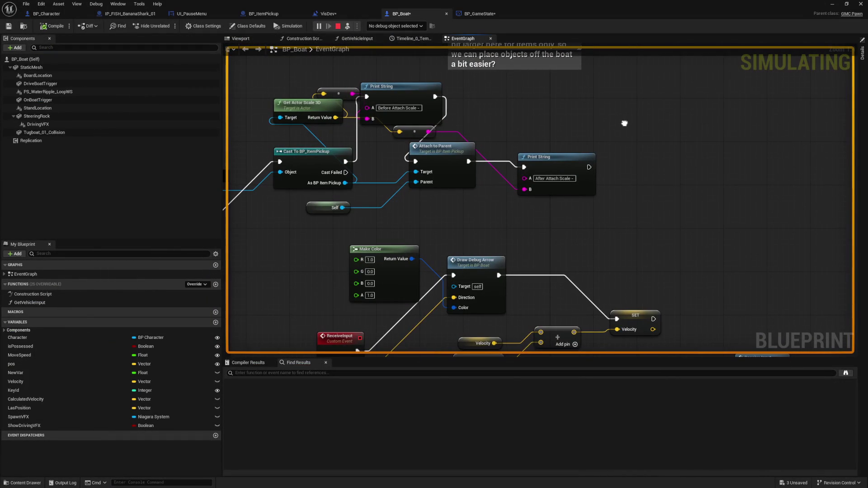
{"action": "double_click", "coordinate": [438, 159]}
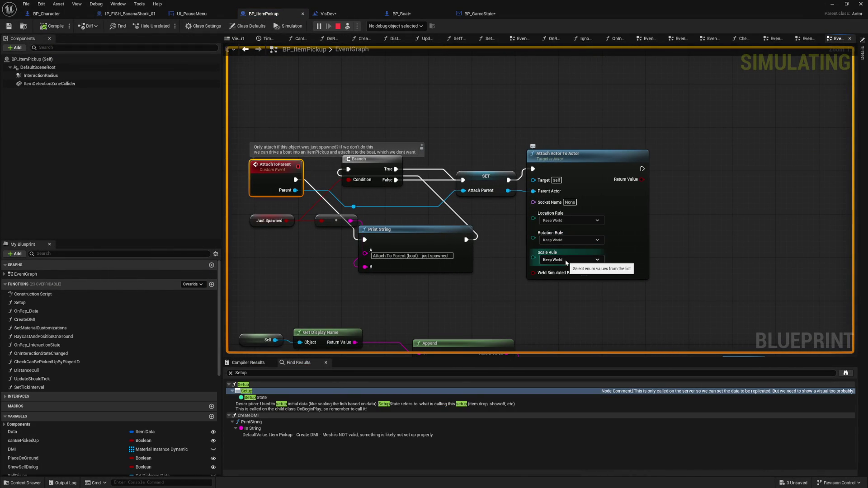
{"action": "left_click", "coordinate": [607, 210]}
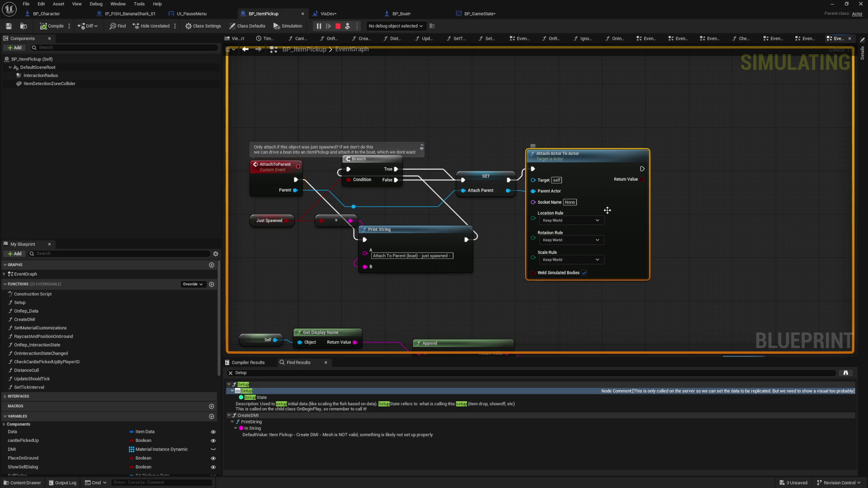
{"action": "left_click", "coordinate": [568, 260]}
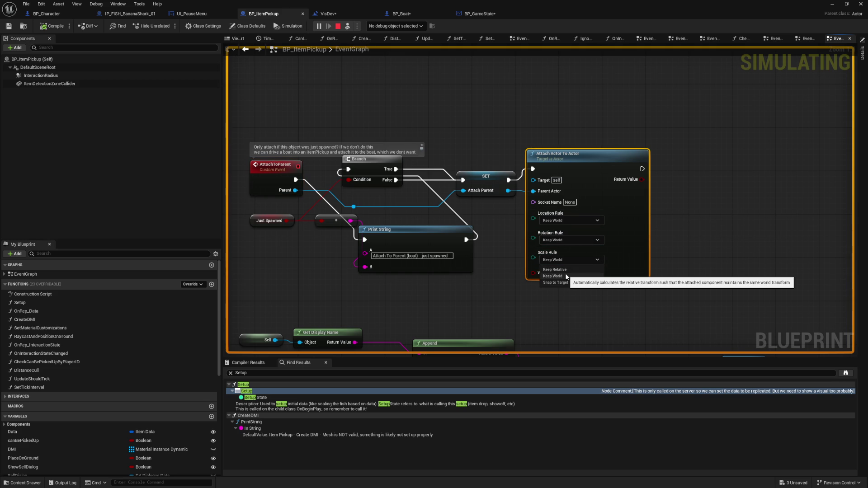
{"action": "left_click", "coordinate": [565, 269]}
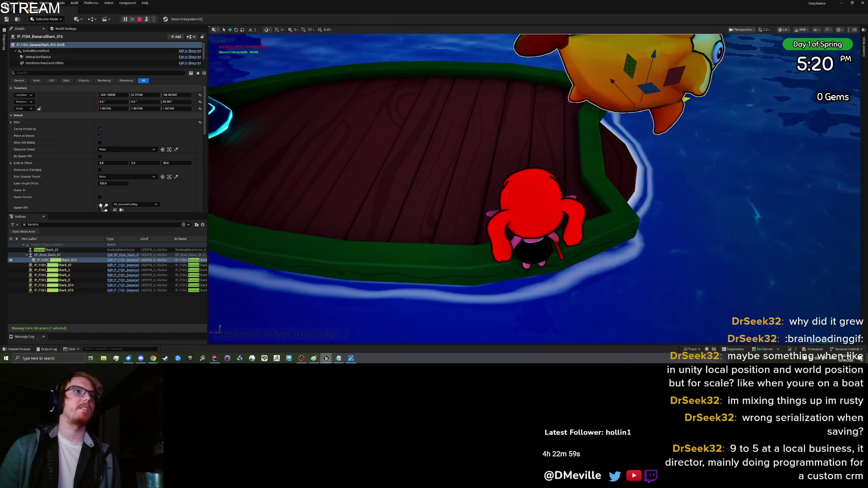
- Stop the running session and start a new one with Play From Here at the boat
{"action": "key", "text": "Escape"}
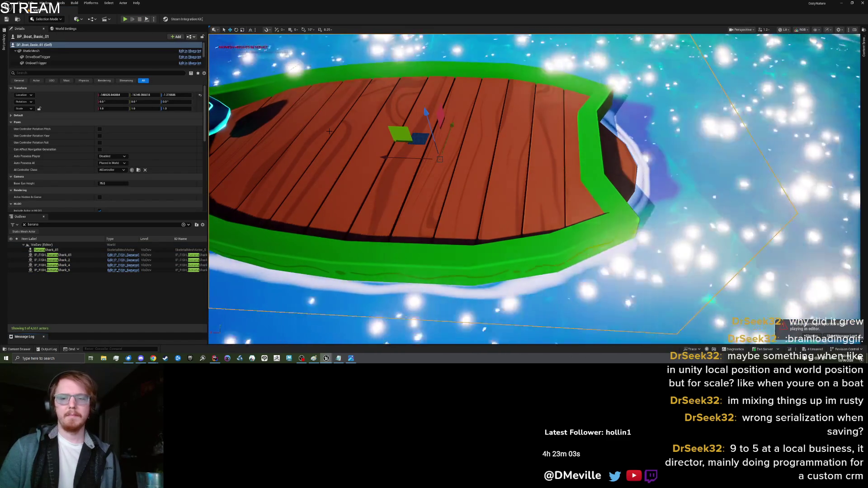
{"action": "left_click_drag", "start_coordinate": [445, 153], "coordinate": [479, 162]}
{"action": "key", "text": "Escape"}
{"action": "right_click", "coordinate": [479, 162]}
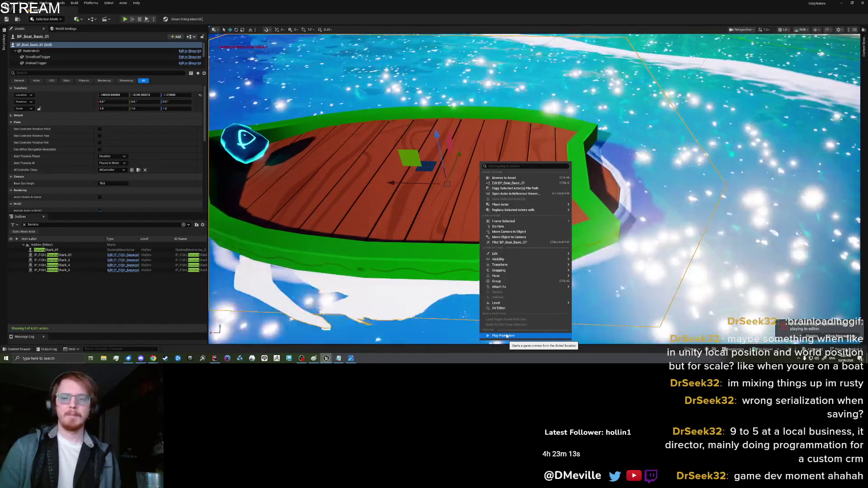
{"action": "left_click", "coordinate": [507, 336]}
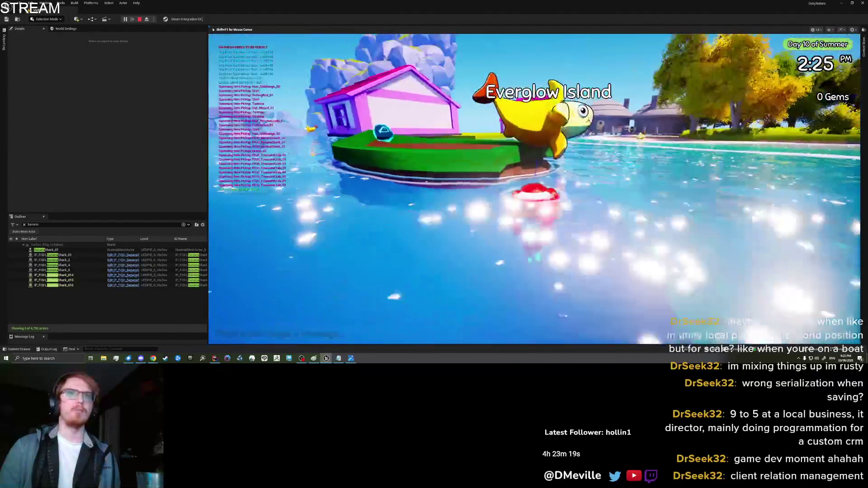
- Walk onto the boat, open the inventory, then eject and select IP_FISH_BananaShark_016
{"action": "key", "text": "w"}
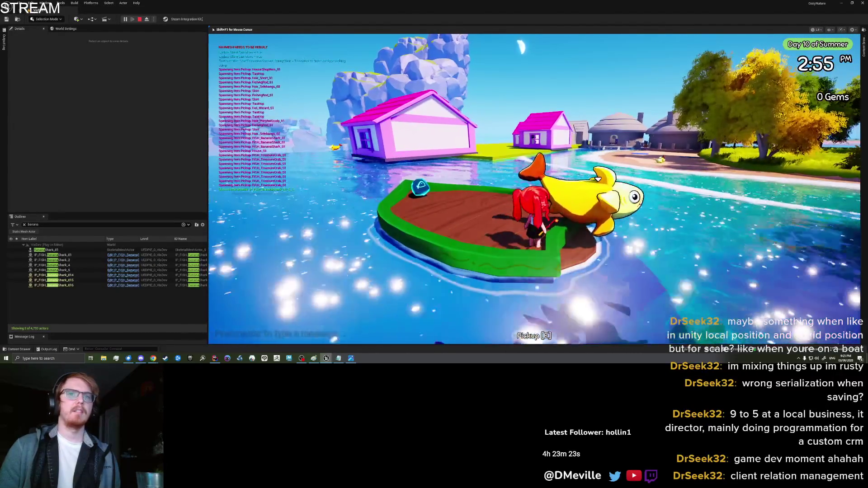
{"action": "key", "text": "Tab"}
{"action": "key", "text": "F8"}
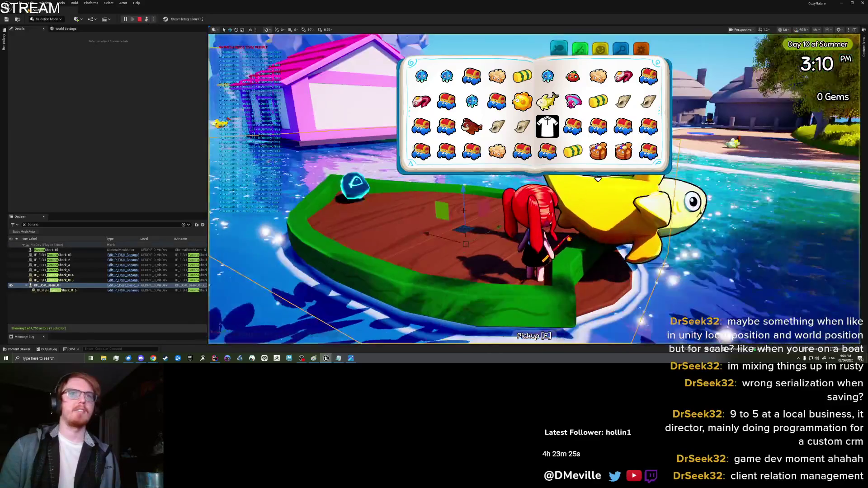
{"action": "left_click", "coordinate": [616, 212]}
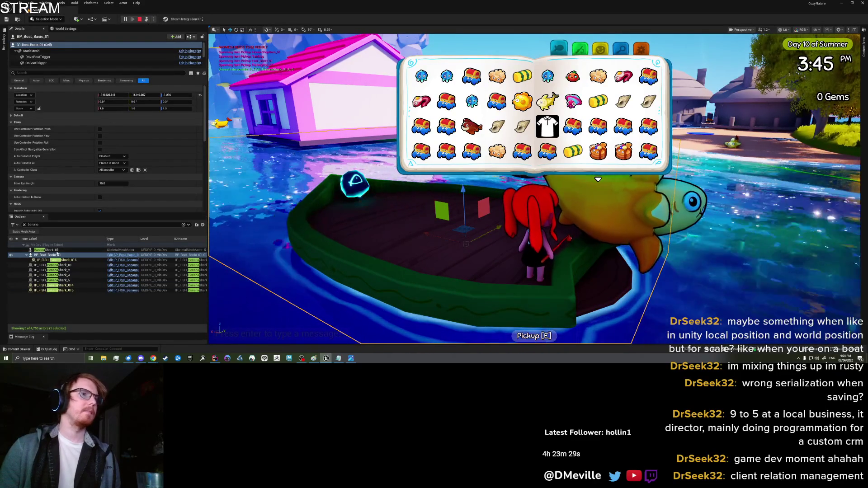
{"action": "left_click", "coordinate": [64, 260]}
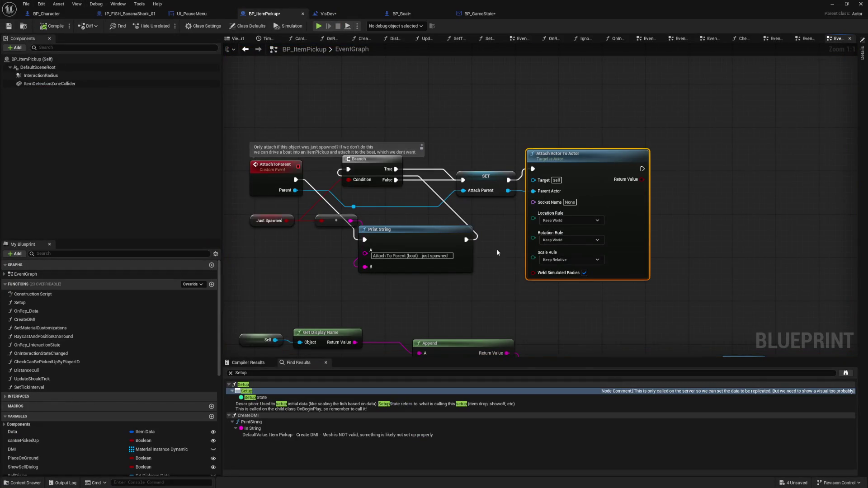
- Set the Attach Actor To Actor Scale Rule back to Keep World
{"action": "left_click", "coordinate": [511, 244]}
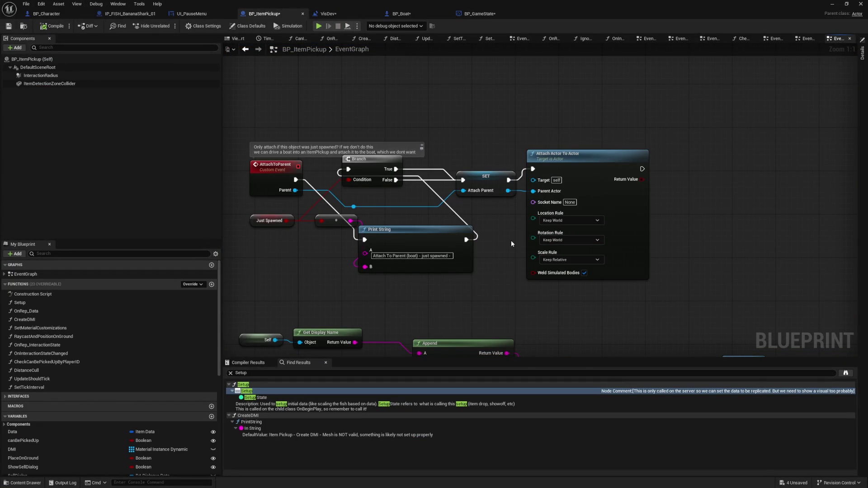
{"action": "left_click_drag", "start_coordinate": [512, 243], "coordinate": [549, 235]}
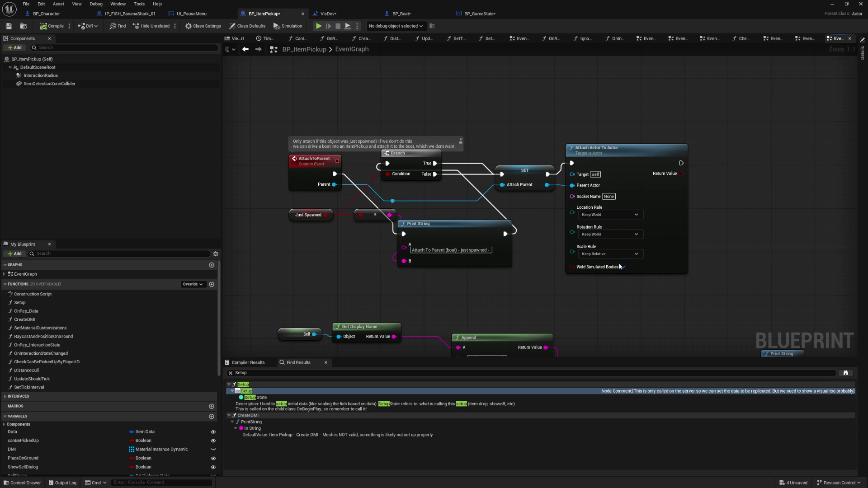
{"action": "left_click_drag", "start_coordinate": [713, 227], "coordinate": [664, 227]}
{"action": "left_click", "coordinate": [558, 273]}
{"action": "mouse_move", "coordinate": [557, 274]}
{"action": "left_mouse_down"}
{"action": "mouse_move", "coordinate": [590, 191]}
{"action": "mouse_move", "coordinate": [596, 210]}
{"action": "left_mouse_up"}
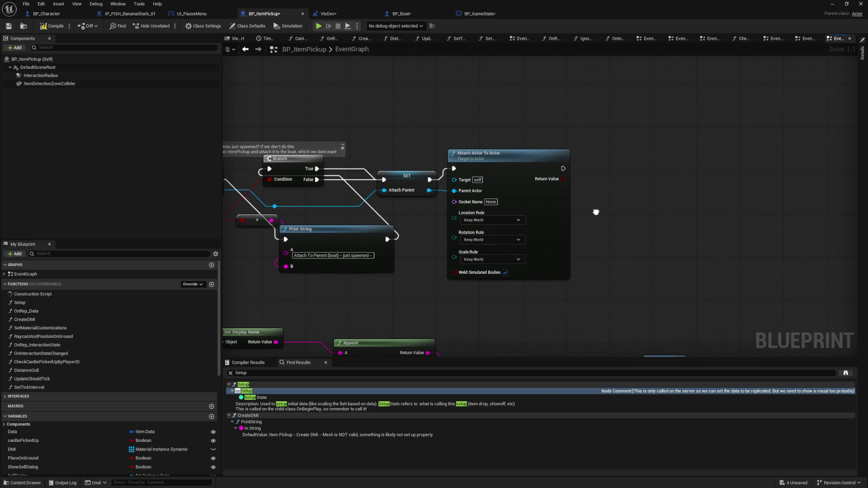
- Search the node list for 'set scale' without adding anything, then go to IP_FISH_BananaShark_01
{"action": "right_click", "coordinate": [595, 211]}
{"action": "type", "text": "set scale"}
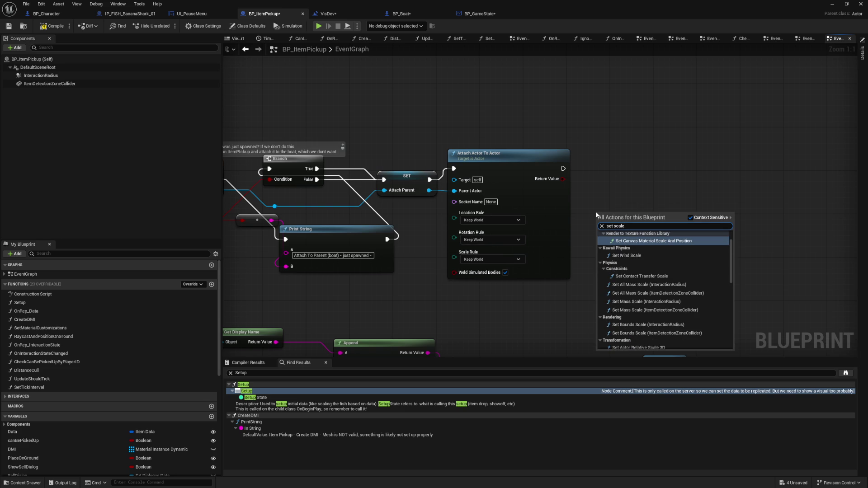
{"action": "key", "text": "ctrl+Left"}
{"action": "key", "text": "ctrl+BackSpace"}
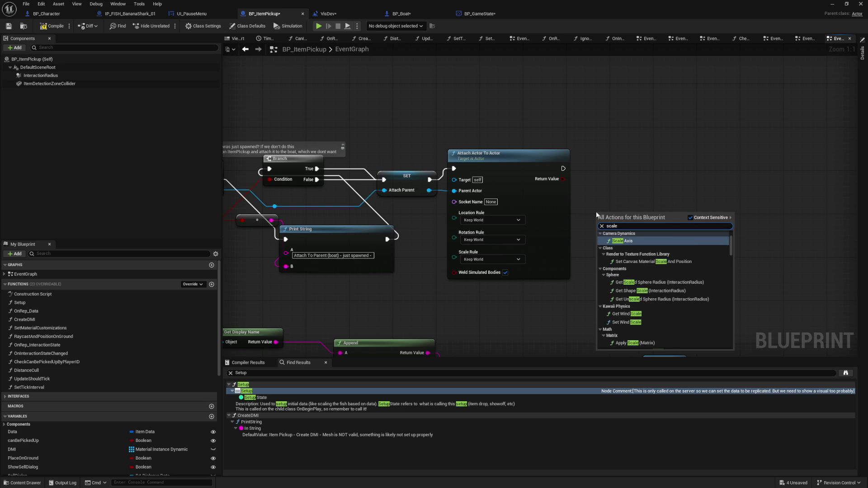
{"action": "left_click", "coordinate": [570, 159]}
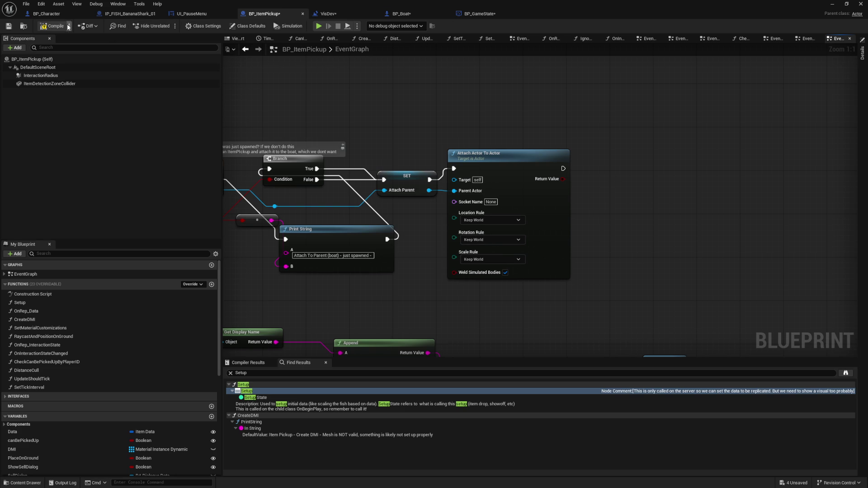
{"action": "left_click", "coordinate": [141, 14]}
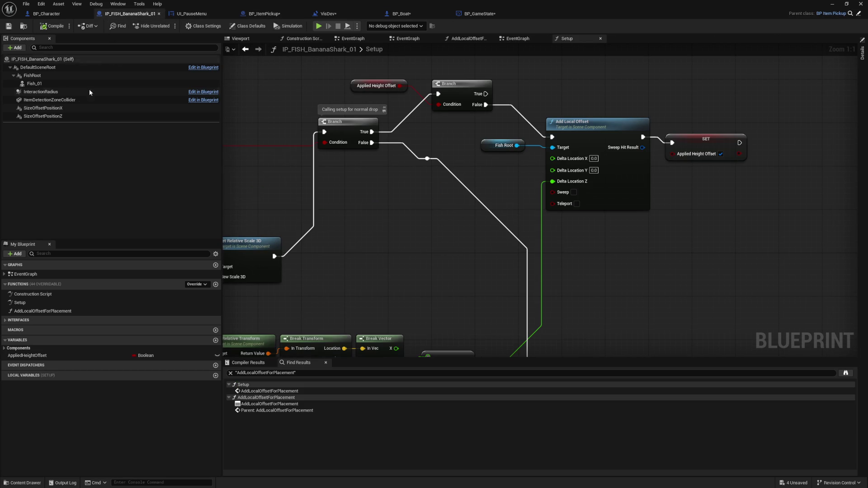
- Select the fish's FishRoot and locate its Set Relative Scale 3D node in the graph
{"action": "left_click", "coordinate": [190, 76]}
{"action": "key", "text": "ctrl+f"}
{"action": "type", "text": "scale"}
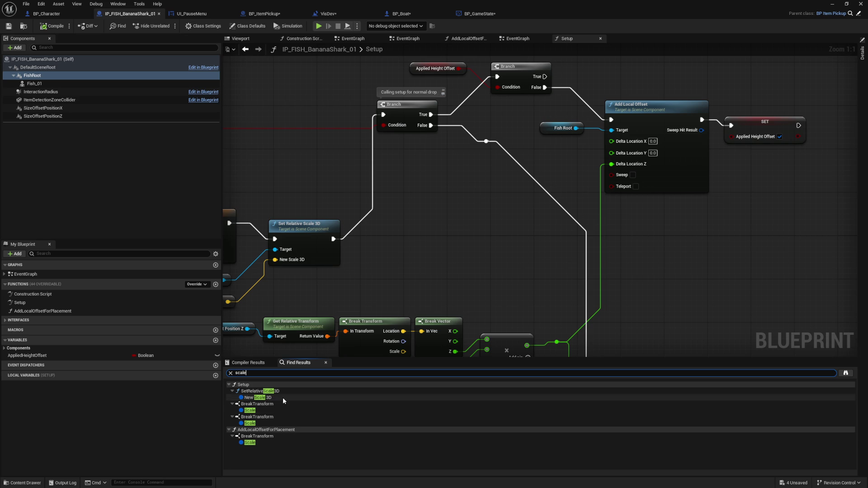
{"action": "left_click", "coordinate": [283, 397]}
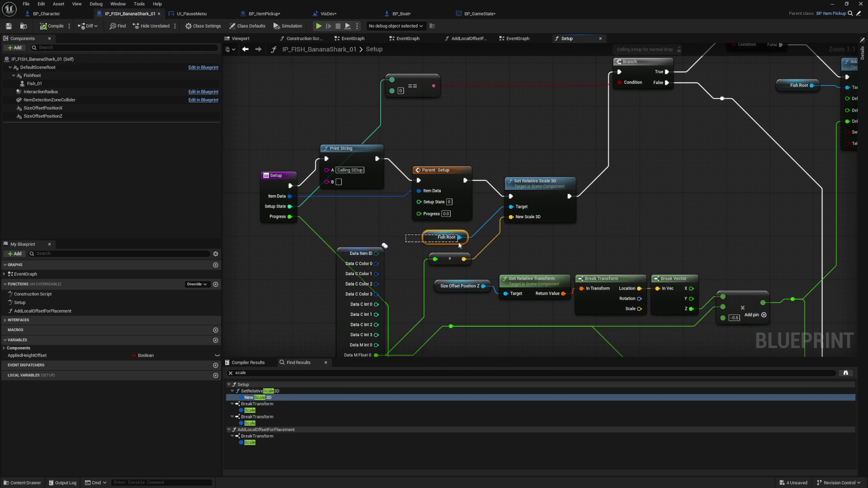
{"action": "mouse_move", "coordinate": [532, 175]}
{"action": "left_mouse_down"}
{"action": "mouse_move", "coordinate": [511, 129]}
{"action": "mouse_move", "coordinate": [511, 72]}
{"action": "mouse_move", "coordinate": [510, 172]}
{"action": "mouse_move", "coordinate": [470, 45]}
{"action": "mouse_move", "coordinate": [316, 53]}
{"action": "mouse_move", "coordinate": [336, 206]}
{"action": "left_mouse_up"}
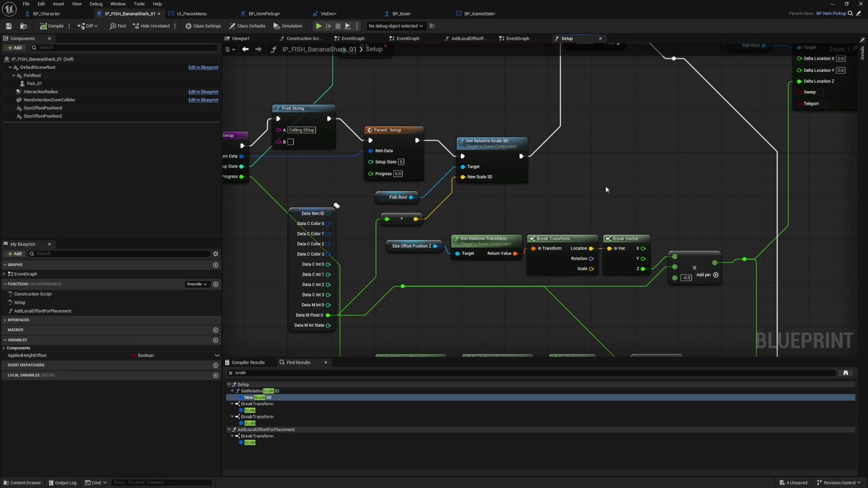
{"action": "left_click_drag", "start_coordinate": [606, 182], "coordinate": [578, 145]}
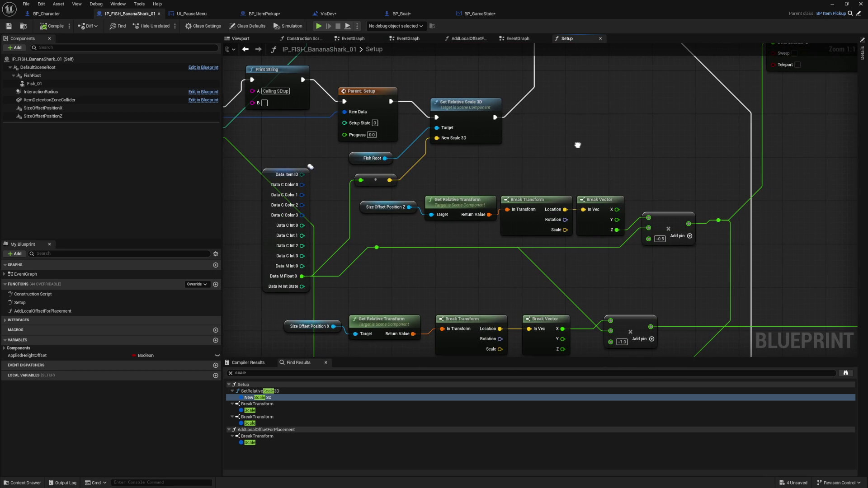
- Check the fish blueprint's class defaults, then return to BP_ItemPickup
{"action": "left_click", "coordinate": [100, 61]}
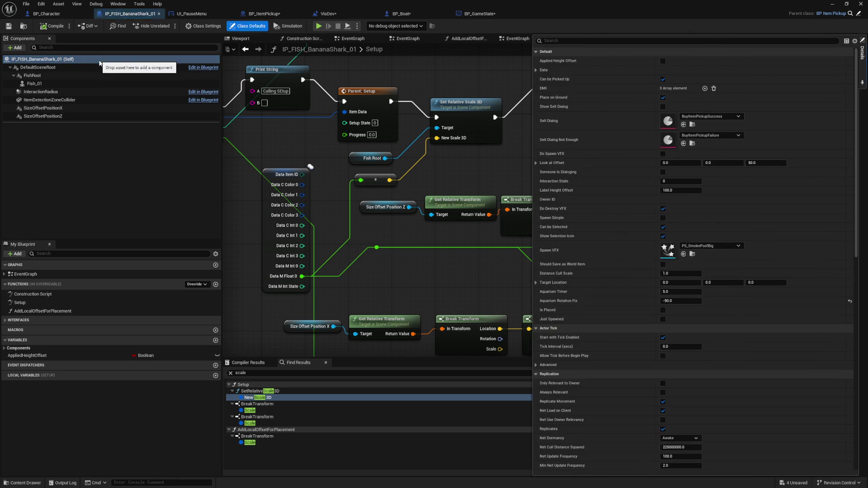
{"action": "left_click", "coordinate": [481, 186]}
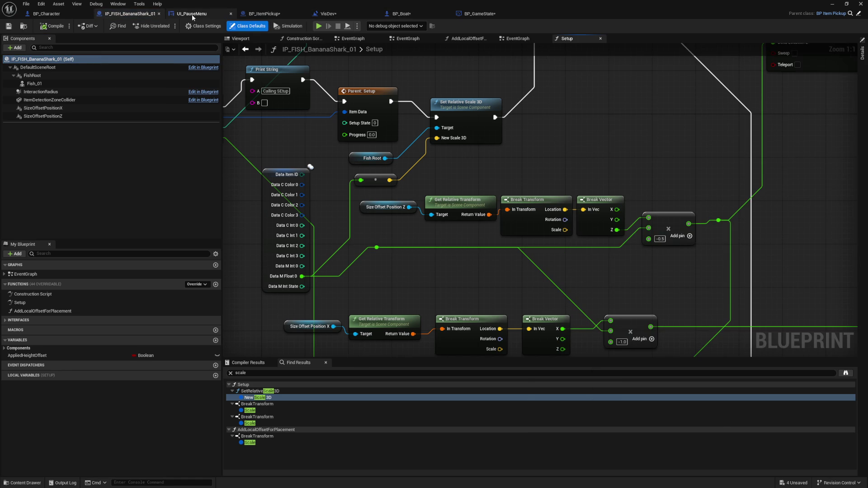
{"action": "left_click", "coordinate": [259, 14]}
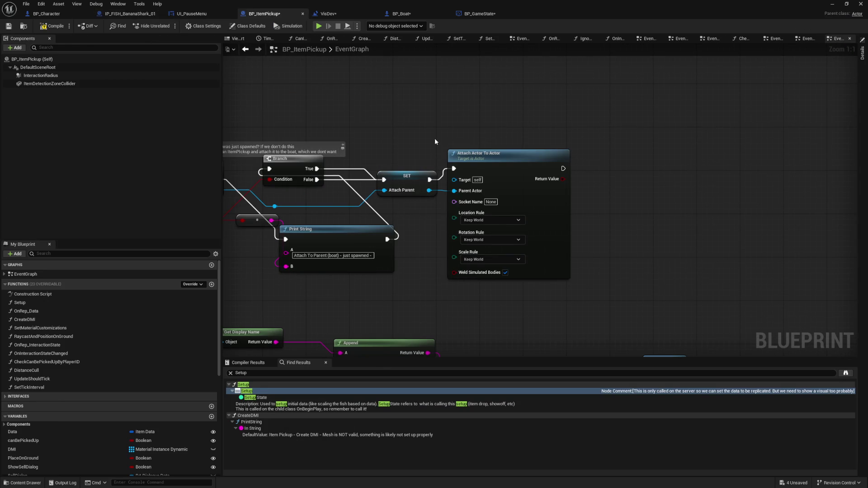
- Add a Set Actor Scale 3D node after Attach Actor To Actor with New Scale 3D 1.0
{"action": "right_click", "coordinate": [646, 177]}
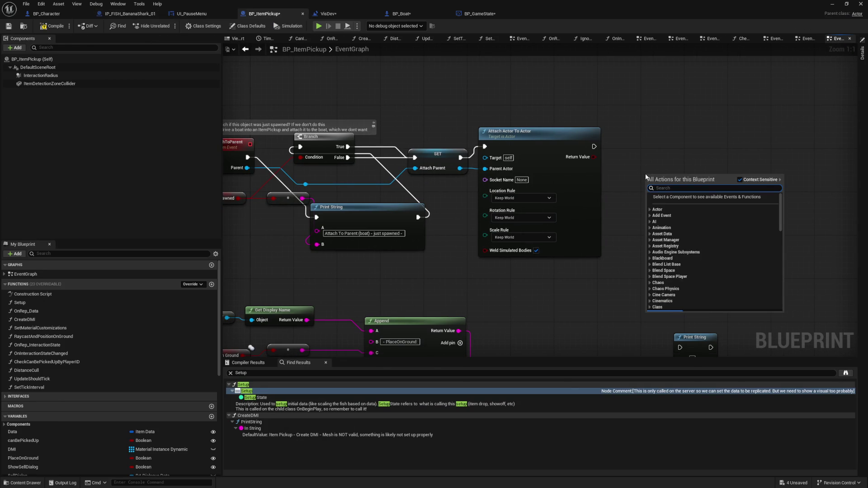
{"action": "type", "text": "set actor scale"}
{"action": "key", "text": "Return"}
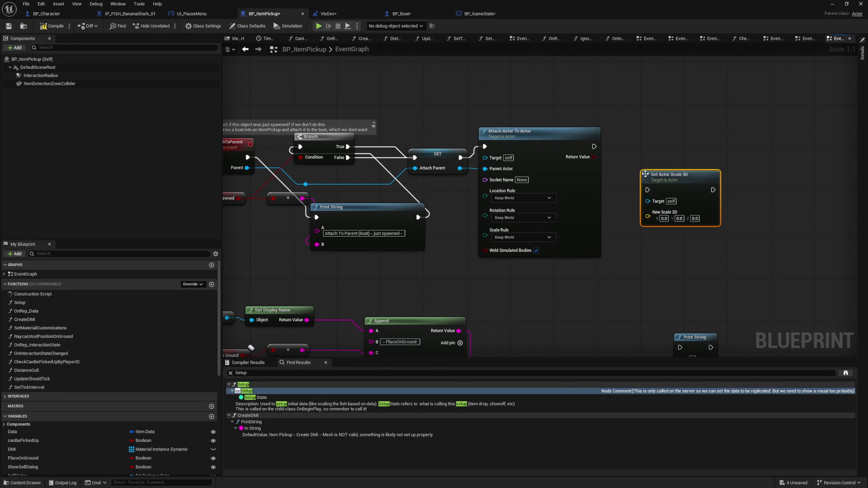
{"action": "mouse_move", "coordinate": [596, 145]}
{"action": "left_mouse_down"}
{"action": "mouse_move", "coordinate": [626, 162]}
{"action": "mouse_move", "coordinate": [591, 161]}
{"action": "mouse_move", "coordinate": [630, 172]}
{"action": "mouse_move", "coordinate": [611, 165]}
{"action": "left_mouse_up"}
{"action": "left_click_drag", "start_coordinate": [643, 191], "coordinate": [647, 190]}
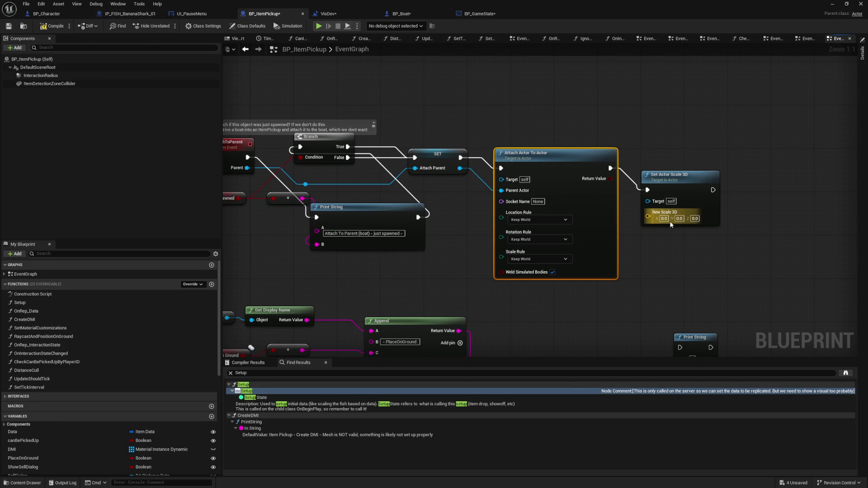
{"action": "type", "text": "1"}
{"action": "left_click", "coordinate": [696, 224]}
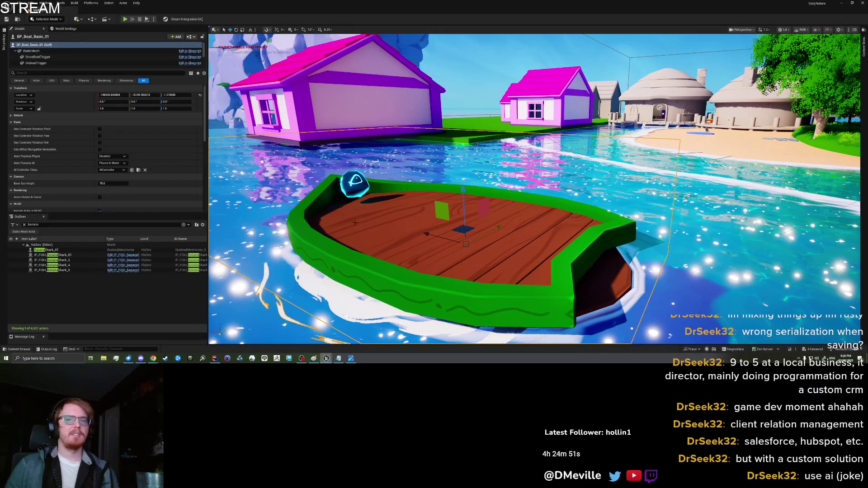
- Play-test picking up a Banana Shark and dropping it from the inventory onto the boat
{"action": "right_click", "coordinate": [391, 231]}
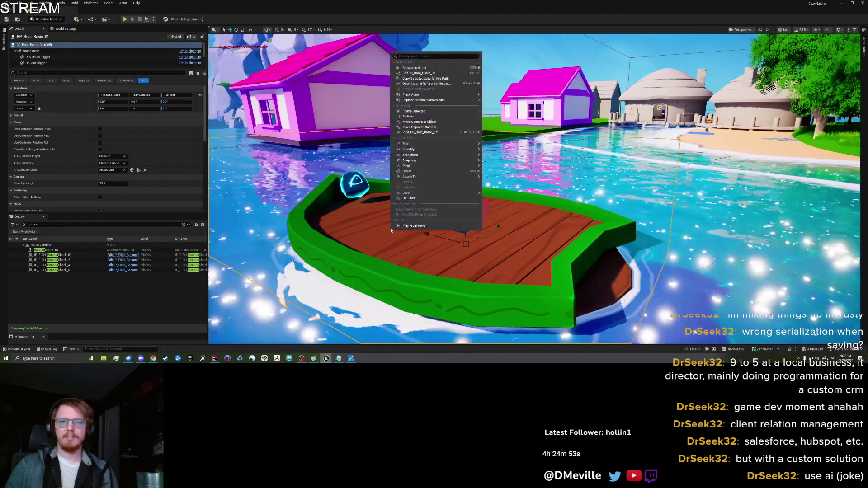
{"action": "left_click", "coordinate": [424, 226]}
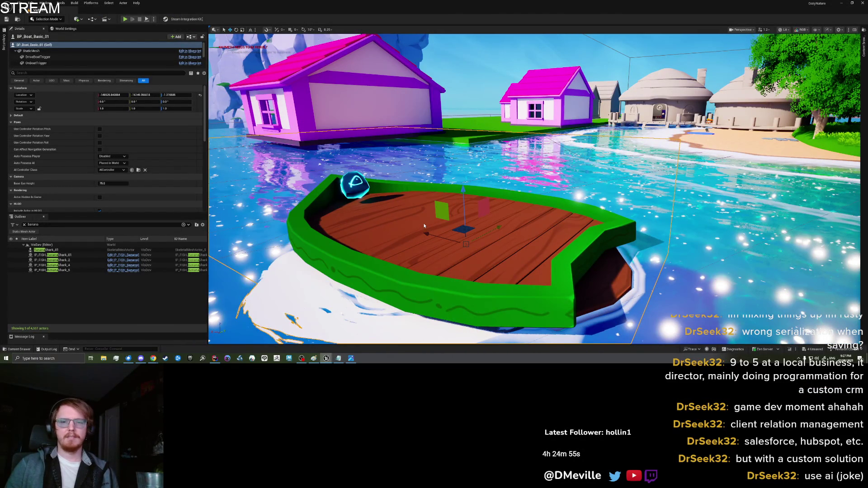
{"action": "key", "text": "alt+p"}
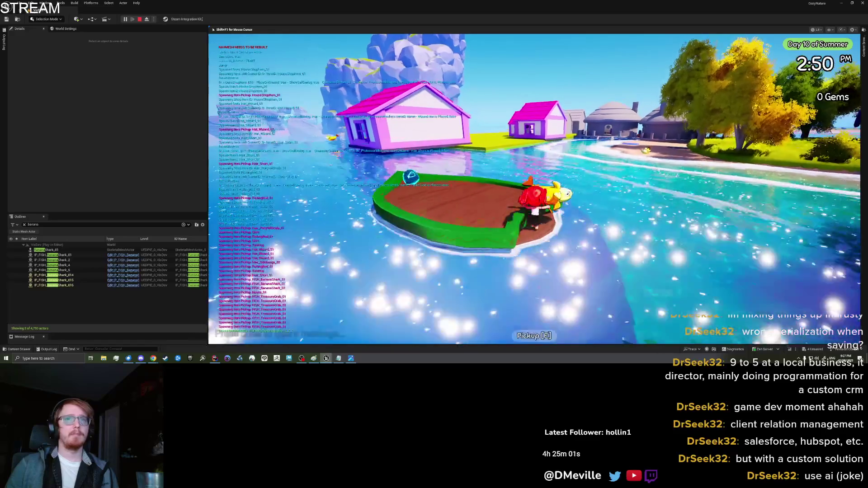
{"action": "key", "text": "e"}
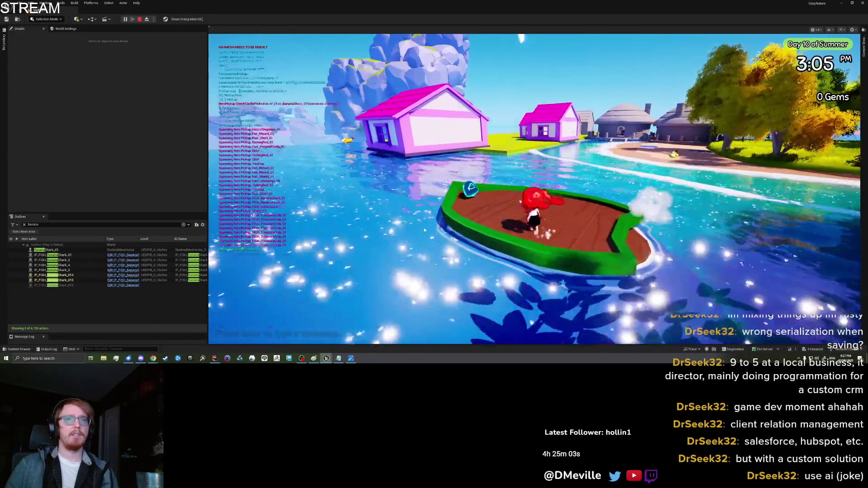
{"action": "key", "text": "i"}
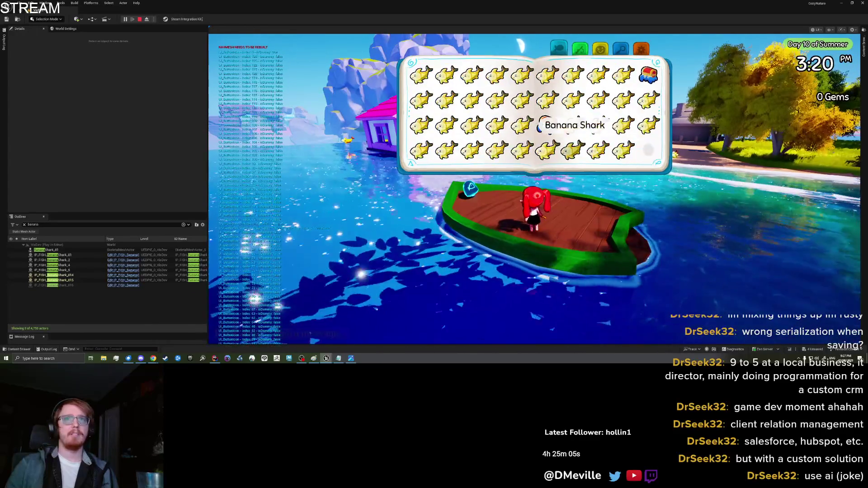
{"action": "left_click", "coordinate": [623, 149]}
{"action": "left_click", "coordinate": [420, 180]}
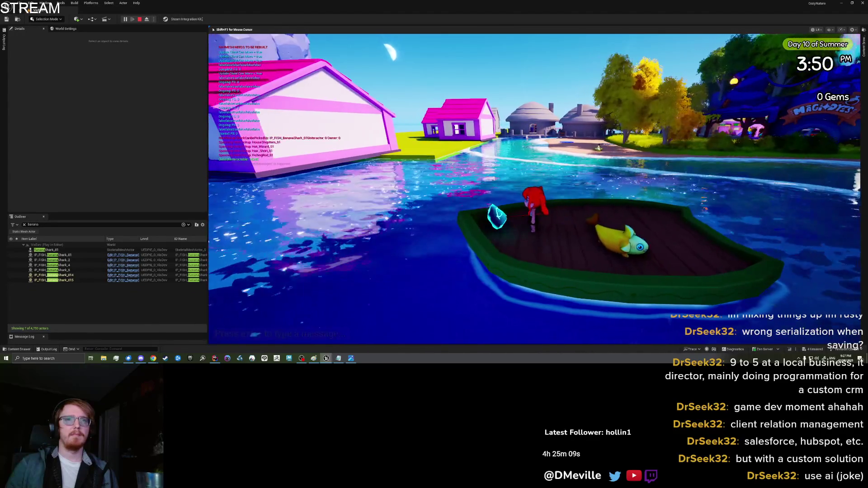
{"action": "key", "text": "e"}
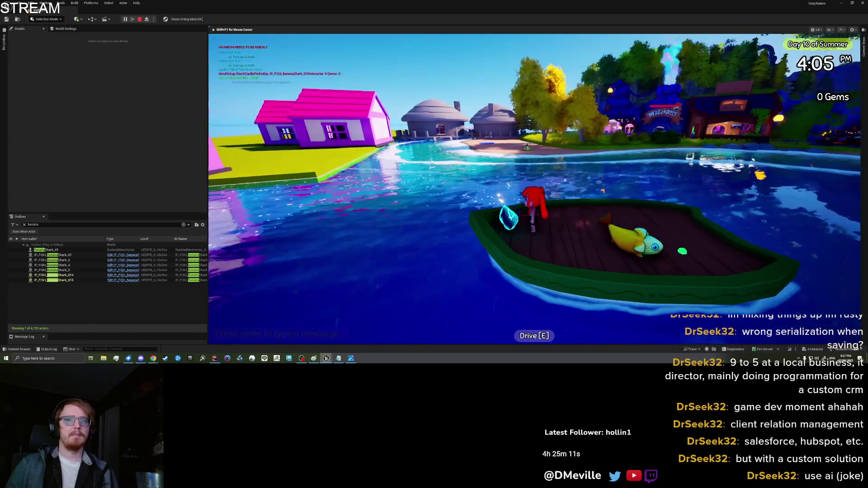
{"action": "key", "text": "Escape"}
- Frame the boat and start another play test, swimming and climbing aboard the deck
{"action": "left_click", "coordinate": [534, 243]}
{"action": "key", "text": "f"}
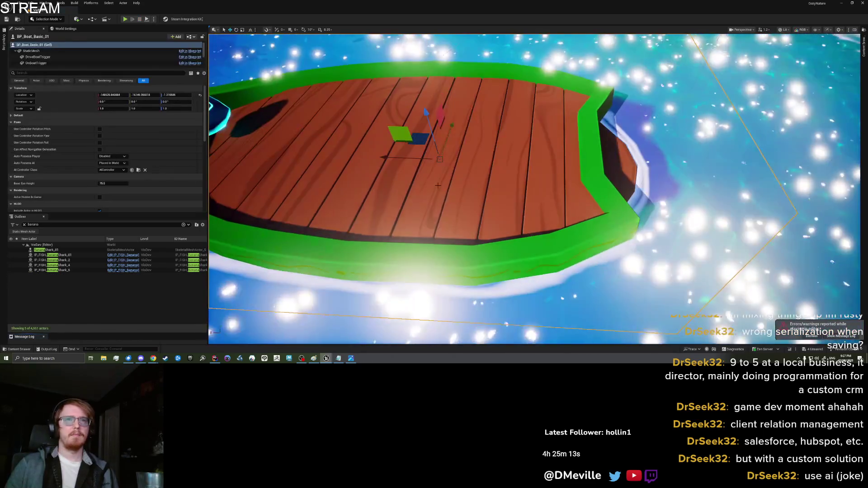
{"action": "right_click", "coordinate": [445, 183]}
{"action": "key", "text": "Escape"}
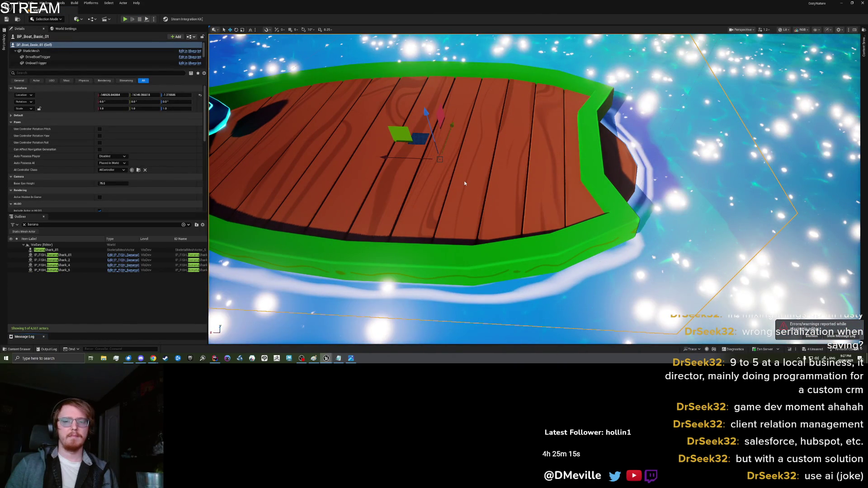
{"action": "key", "text": "alt+p"}
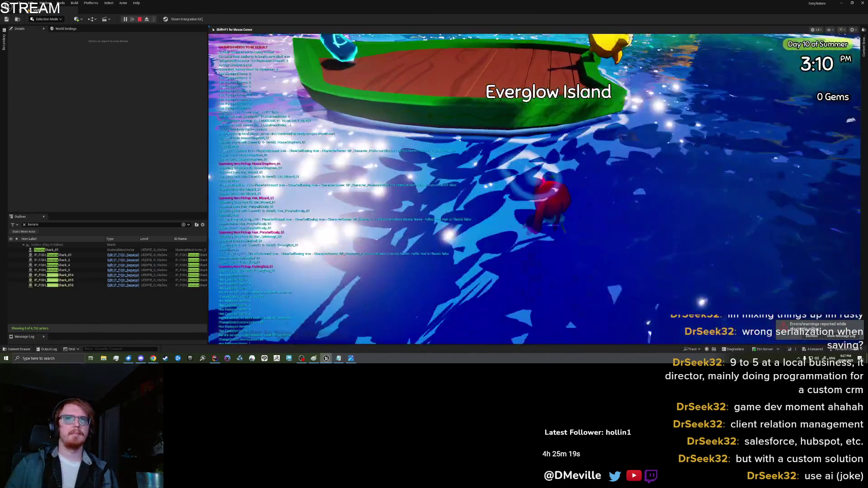
{"action": "key", "text": "w"}
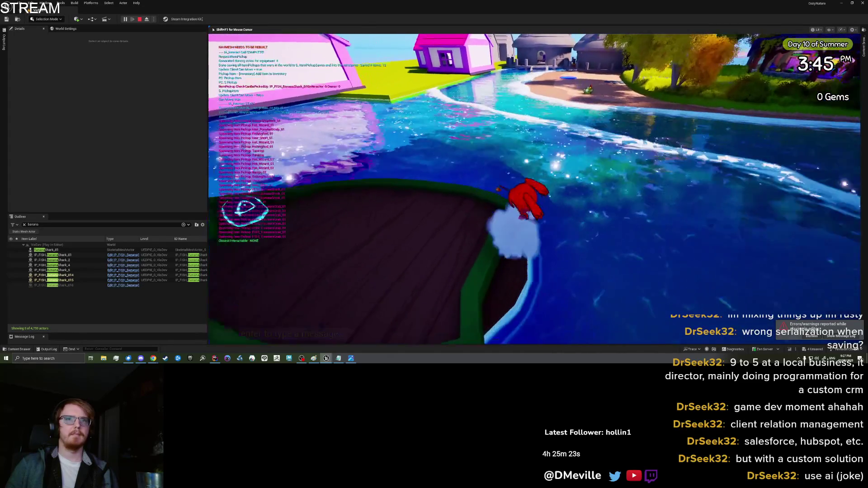
{"action": "key", "text": "space"}
{"action": "key", "text": "space"}
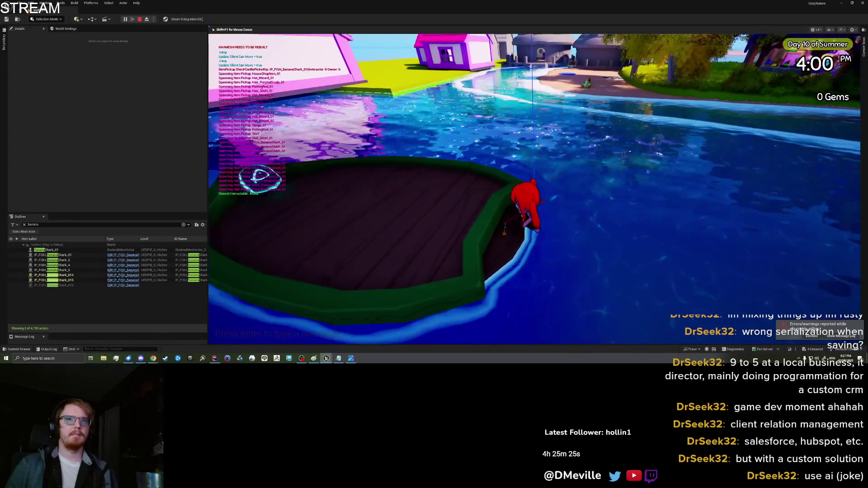
{"action": "key", "text": "w"}
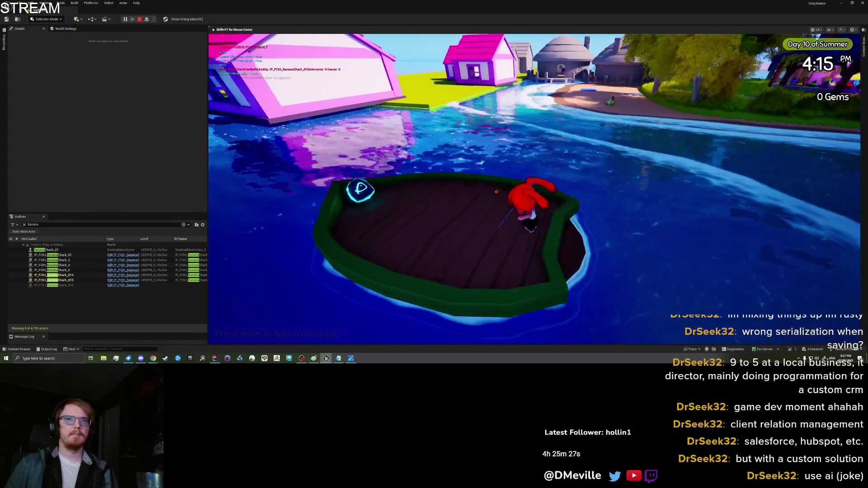
- Drop the last Banana Shark from the inventory onto the deck, check the emptied slot, and stop
{"action": "key", "text": "i"}
{"action": "left_click", "coordinate": [544, 101]}
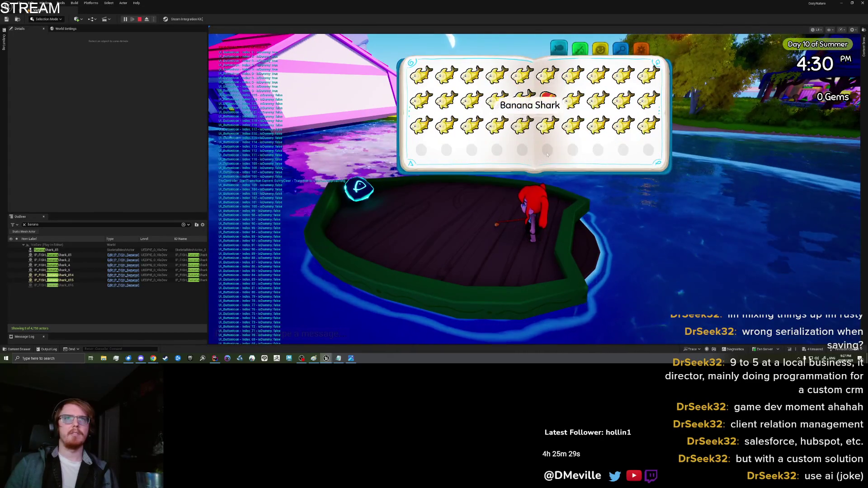
{"action": "left_click", "coordinate": [648, 125]}
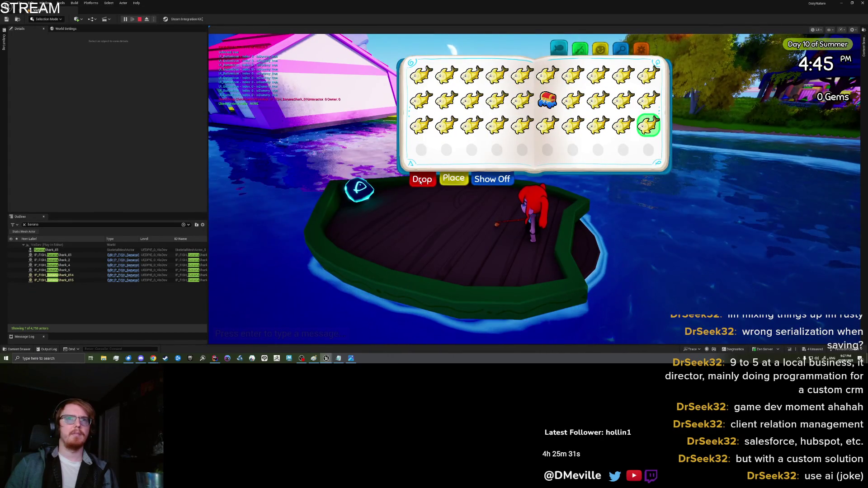
{"action": "left_click", "coordinate": [421, 180]}
{"action": "key", "text": "i"}
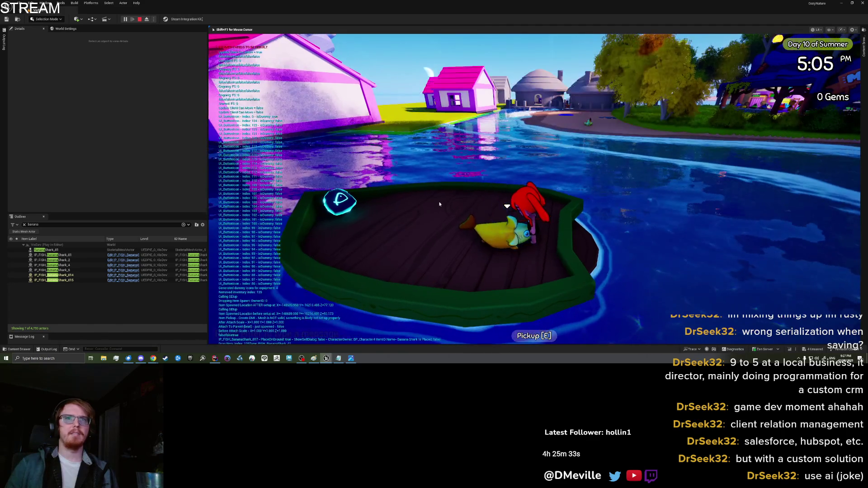
{"action": "key", "text": "i"}
{"action": "left_click", "coordinate": [640, 50]}
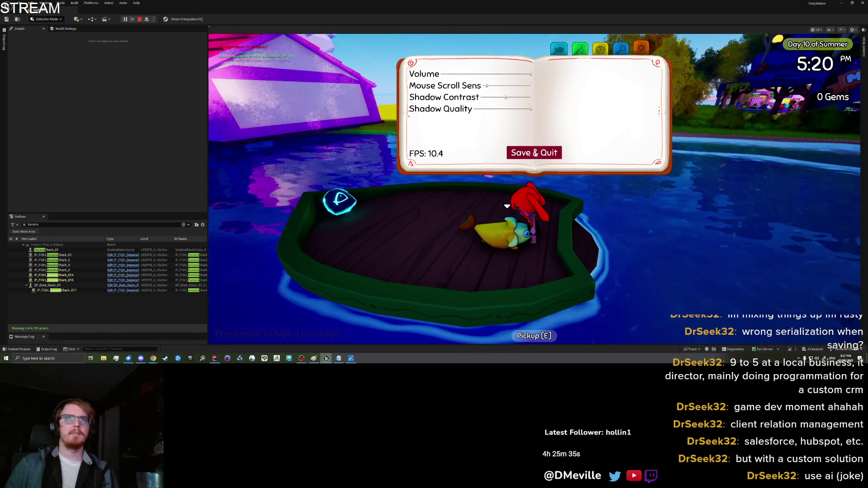
{"action": "key", "text": "Escape"}
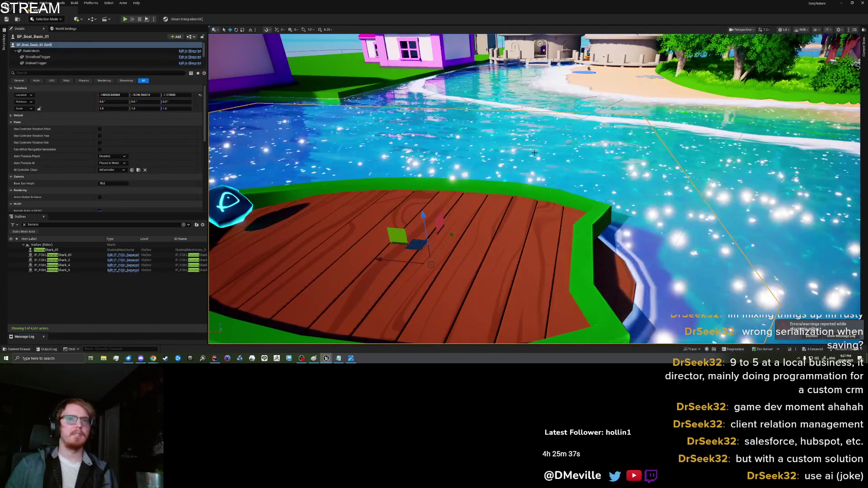
- Play from the boat's location and pick up the oversized Banana Shark, then stop
{"action": "right_click", "coordinate": [468, 58]}
{"action": "left_click", "coordinate": [486, 230]}
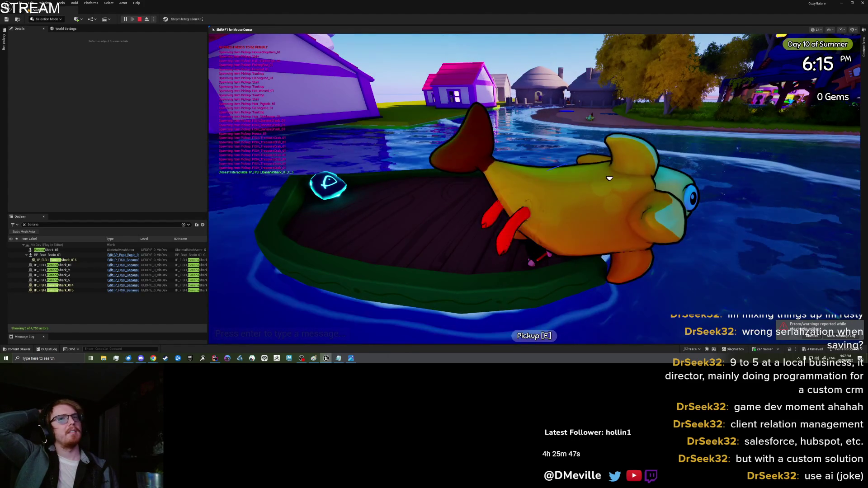
{"action": "key", "text": "e"}
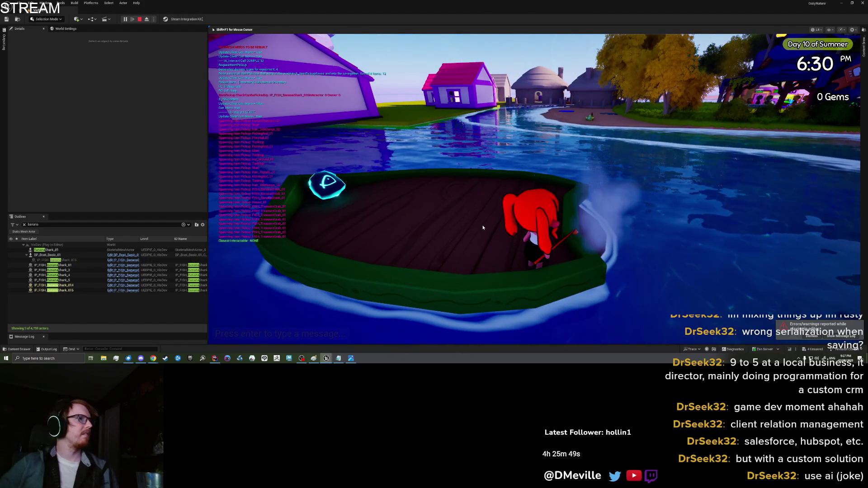
{"action": "key", "text": "Escape"}
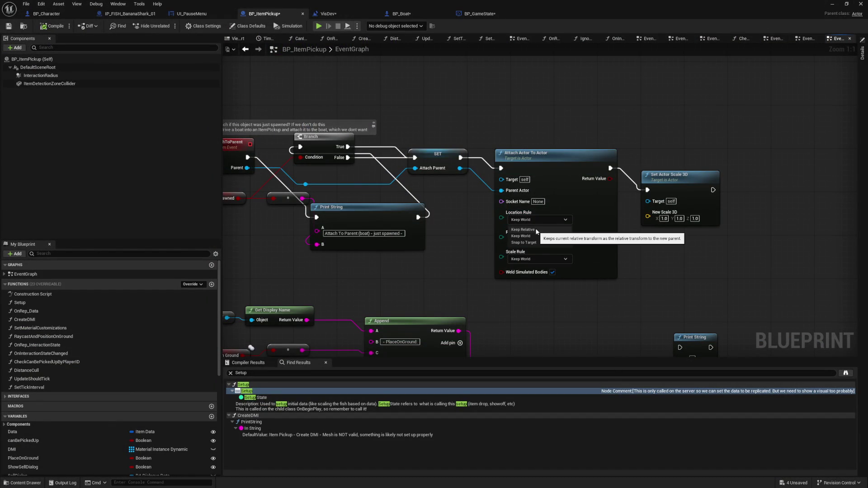
- Delete the Set Actor Scale 3D node that follows the attach step in BP_ItemPickup
{"action": "left_click", "coordinate": [536, 218]}
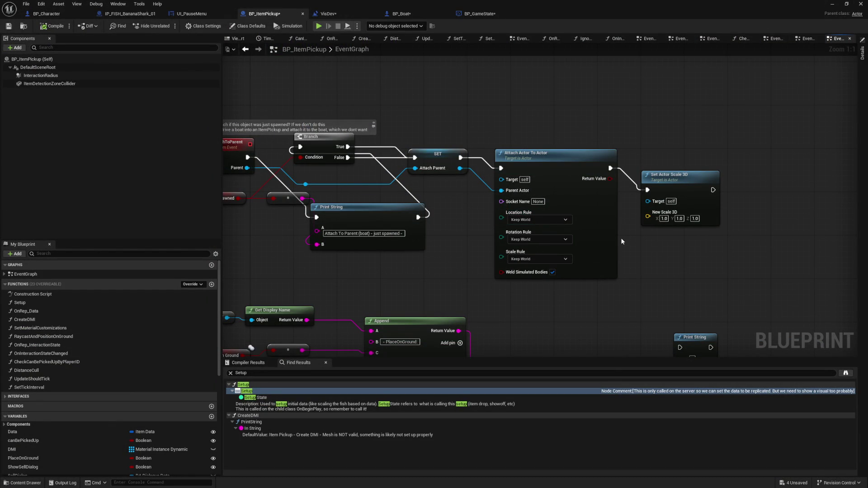
{"action": "left_click_drag", "start_coordinate": [509, 308], "coordinate": [585, 293]}
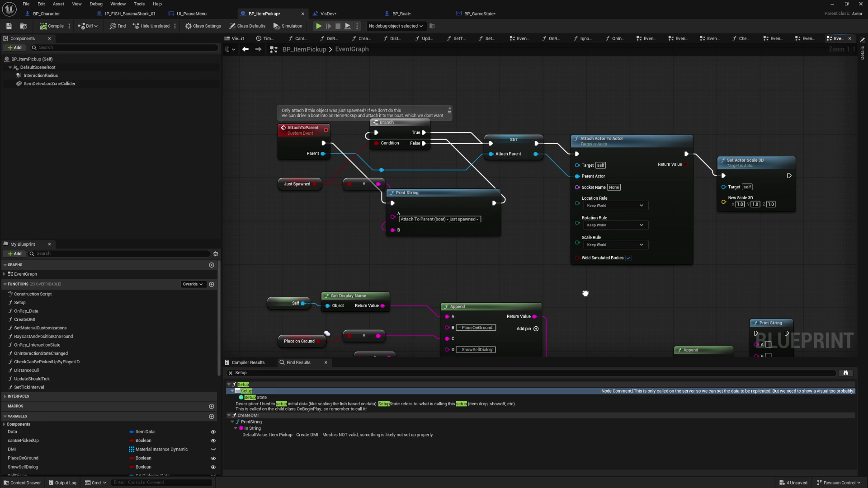
{"action": "left_click_drag", "start_coordinate": [585, 293], "coordinate": [569, 287]}
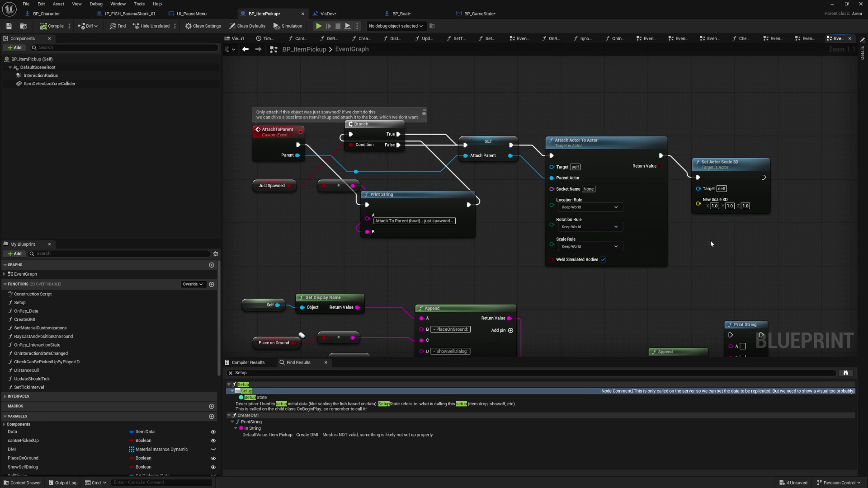
{"action": "key", "text": "Delete"}
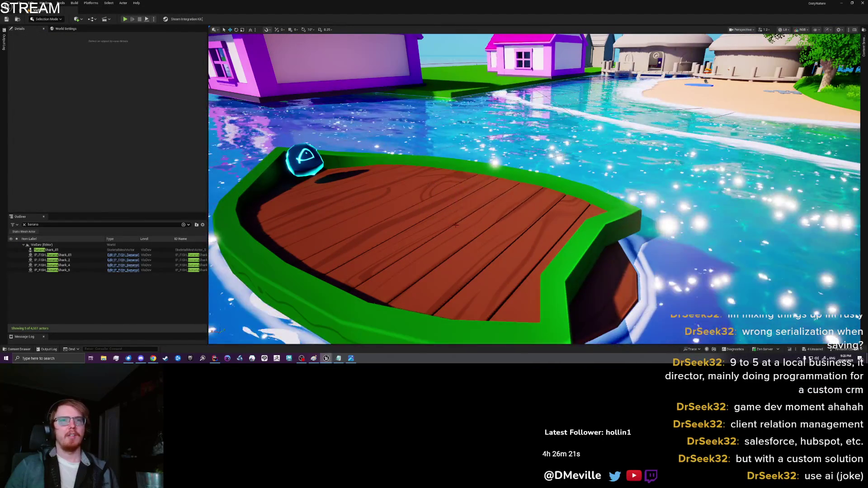
- Play from the boat deck, pick up a Banana Shark, and place it on the deck
{"action": "right_click", "coordinate": [476, 221]}
{"action": "left_click", "coordinate": [476, 218]}
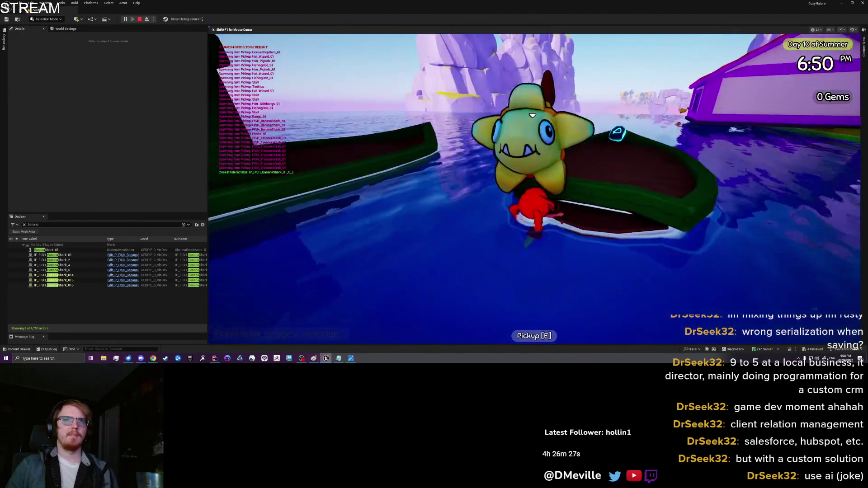
{"action": "key", "text": "e"}
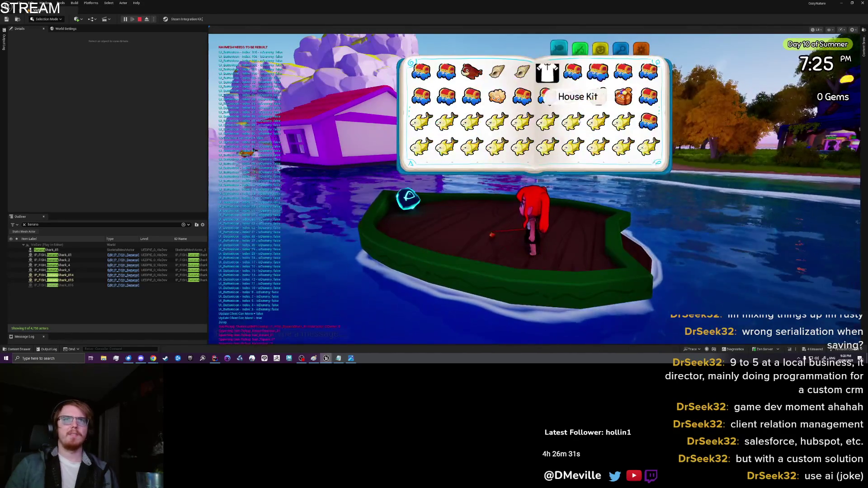
{"action": "left_click", "coordinate": [421, 150]}
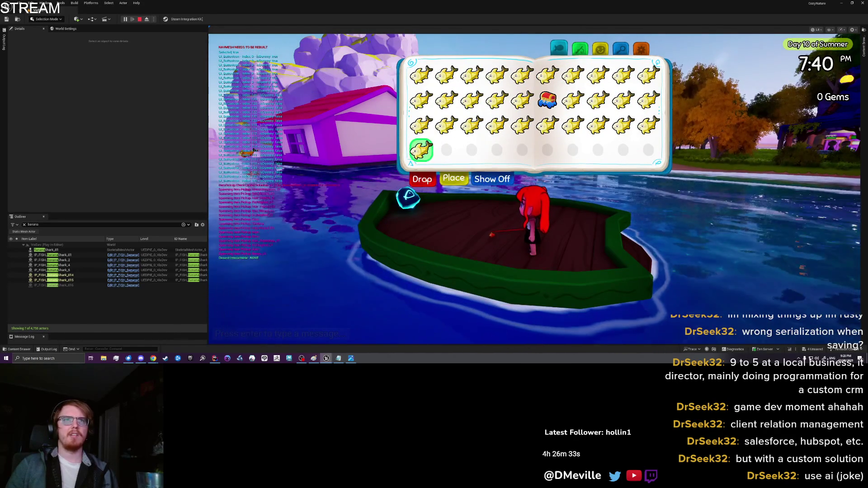
{"action": "left_click", "coordinate": [454, 178]}
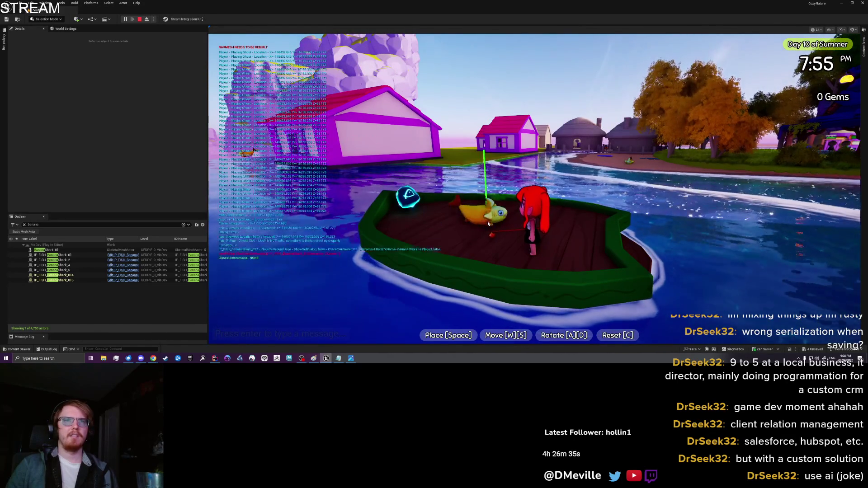
{"action": "left_click", "coordinate": [487, 221]}
- End the play test from the game's settings page and bring up the boat's options
{"action": "key", "text": "i"}
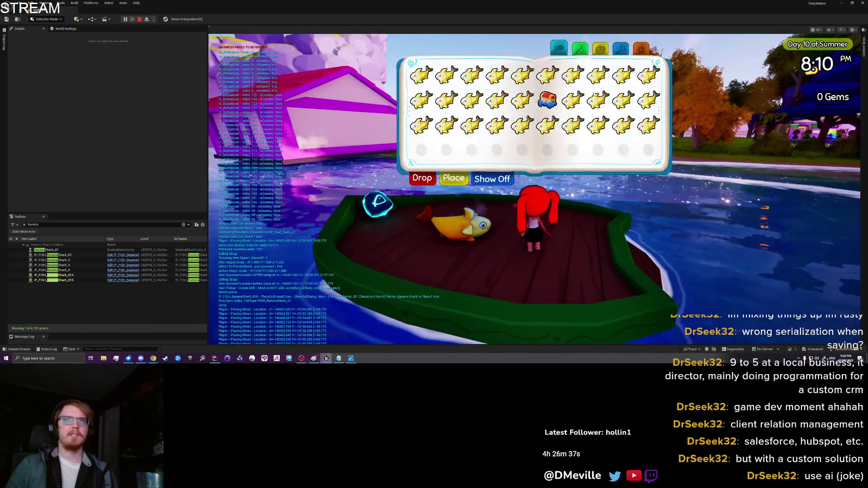
{"action": "left_click", "coordinate": [641, 47]}
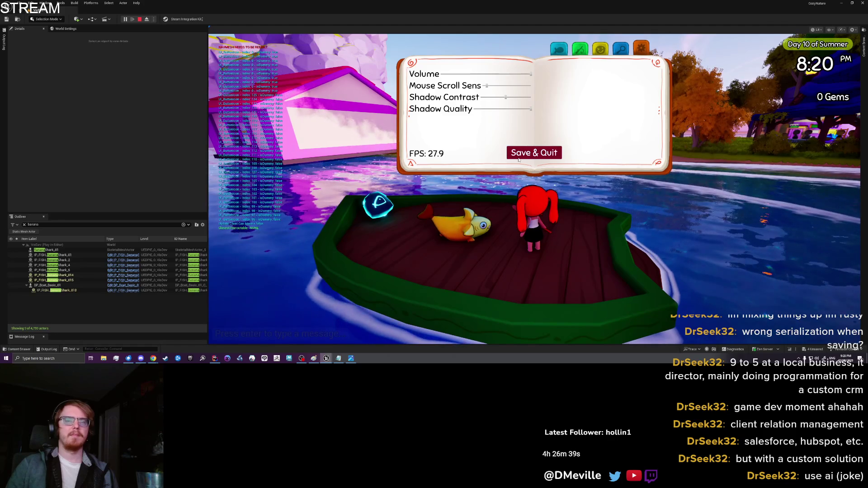
{"action": "left_click", "coordinate": [518, 157]}
{"action": "right_click", "coordinate": [563, 89]}
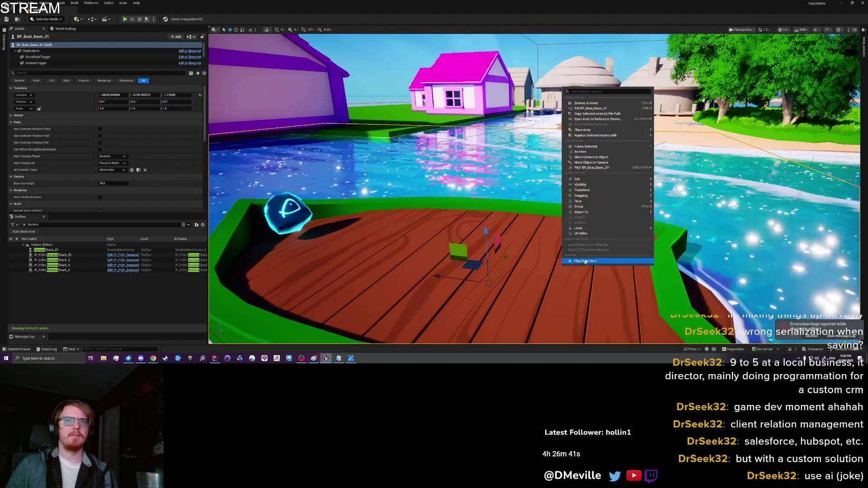
- Play from the boat, eject with F8, inspect IP_FISH_BananaShark_016, then stop the test
{"action": "left_click", "coordinate": [585, 262]}
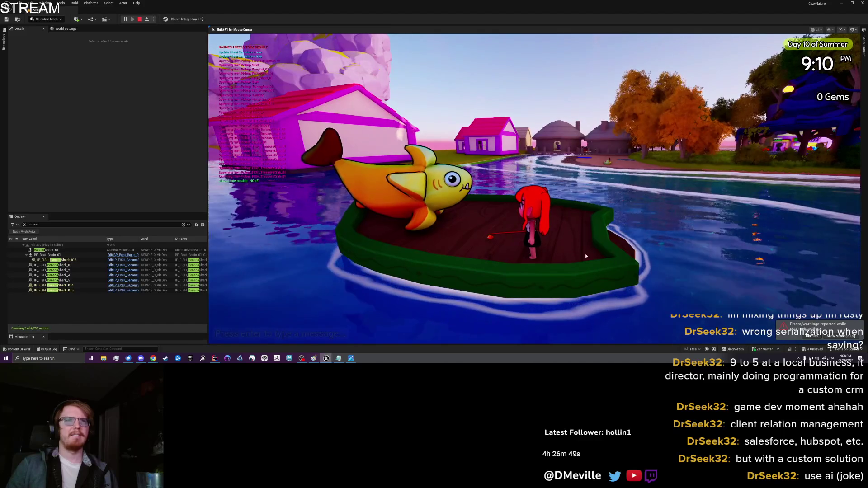
{"action": "key", "text": "i"}
{"action": "key", "text": "F8"}
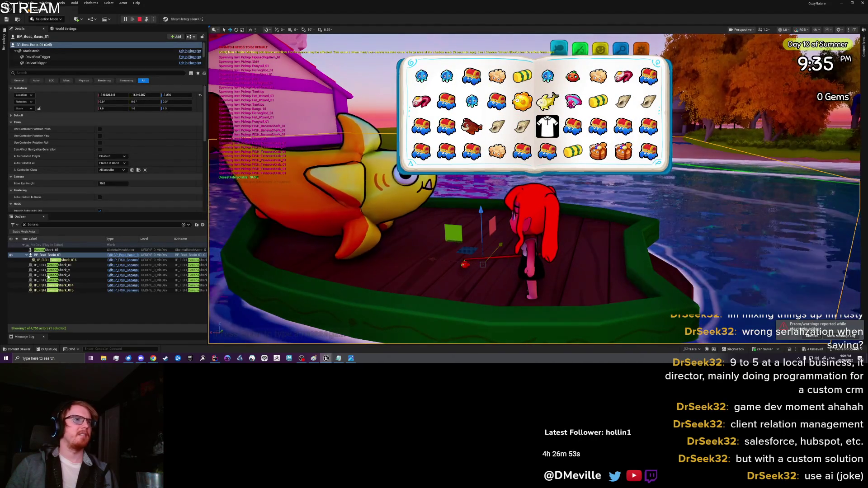
{"action": "left_click", "coordinate": [276, 177]}
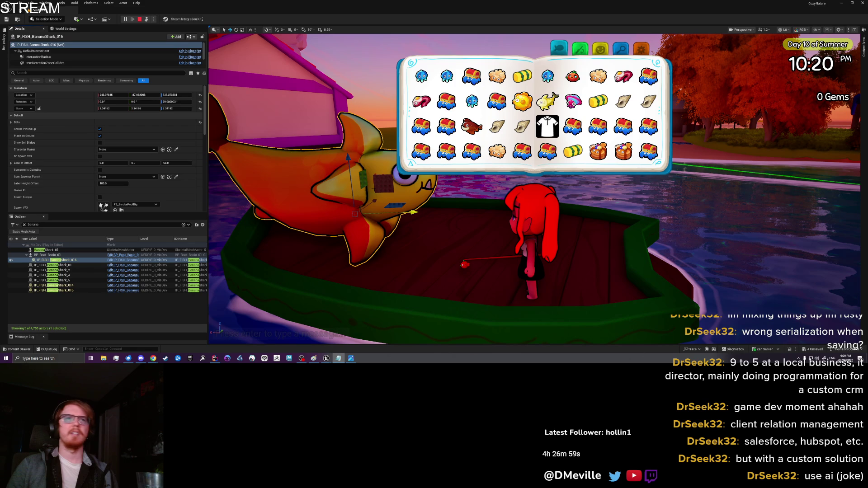
{"action": "left_click", "coordinate": [139, 19]}
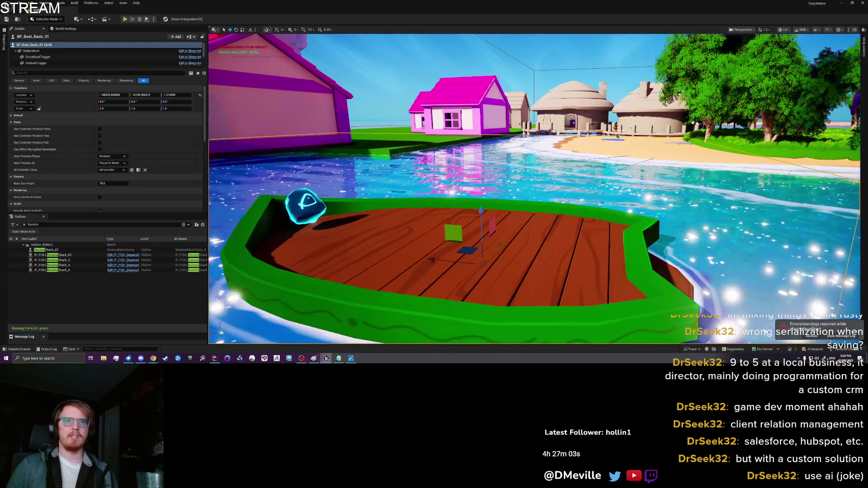
{"action": "right_click", "coordinate": [402, 71]}
- Play from here, board the boat, pick up the Banana Shark and drop it from the inventory
{"action": "left_click", "coordinate": [425, 244]}
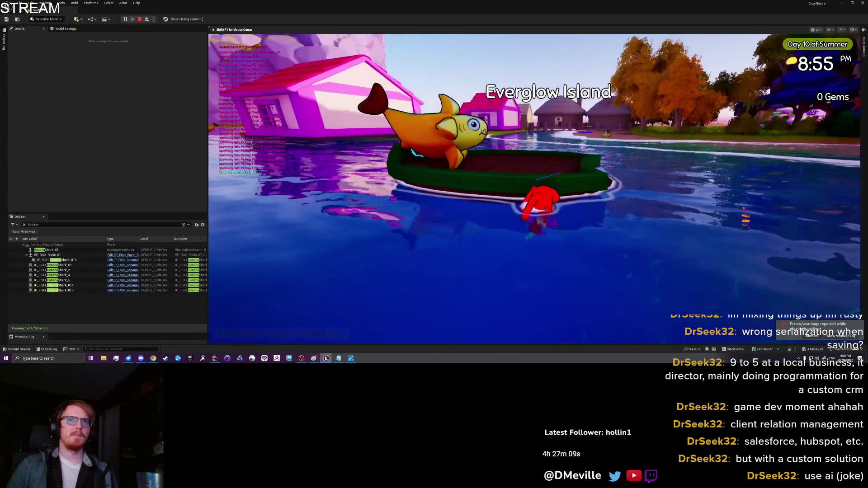
{"action": "key", "text": "space"}
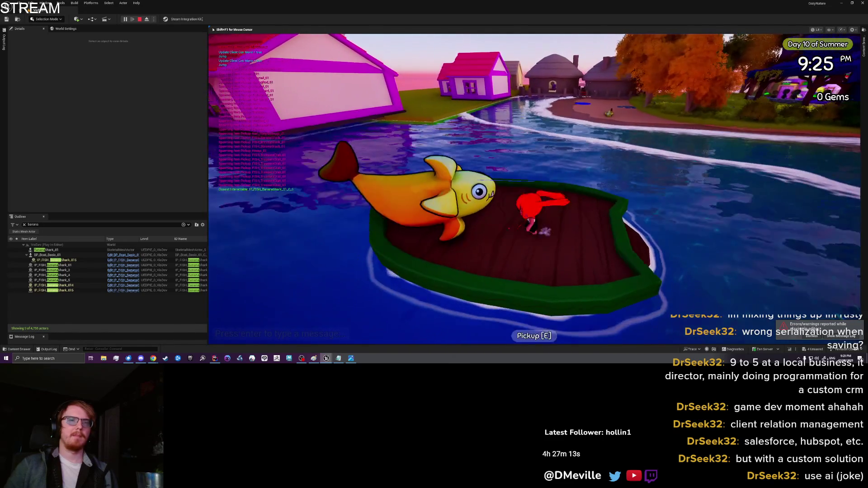
{"action": "key", "text": "e"}
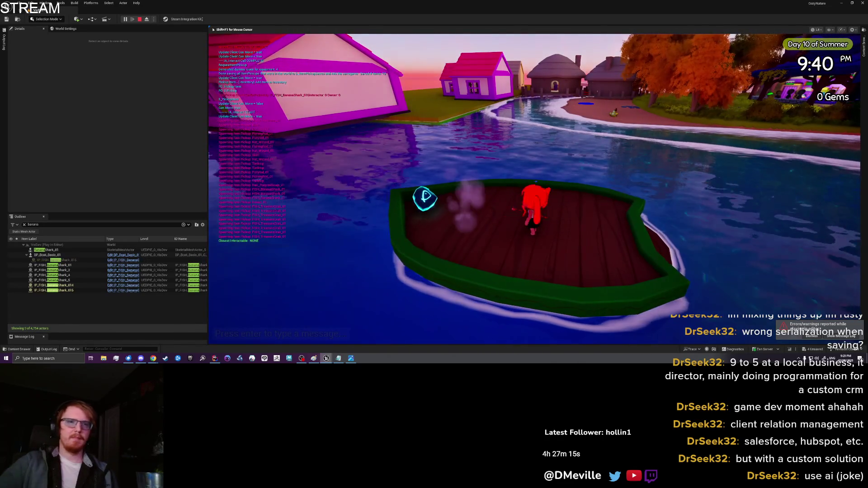
{"action": "key", "text": "i"}
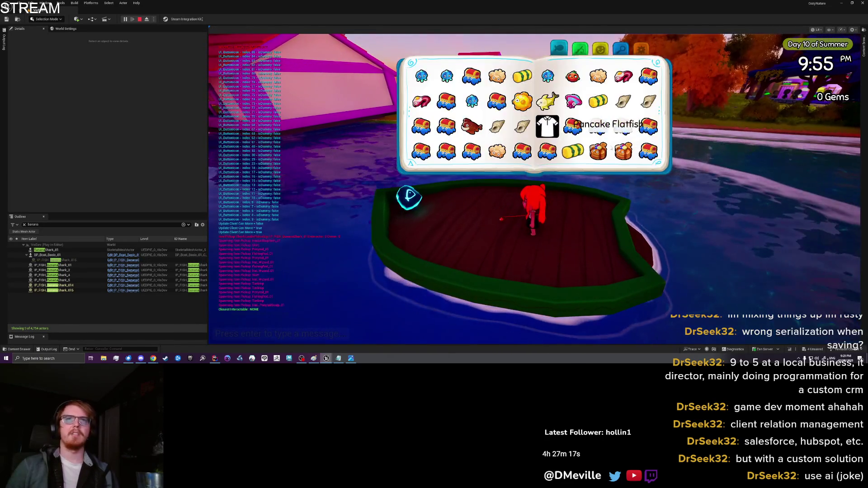
{"action": "left_click", "coordinate": [420, 156]}
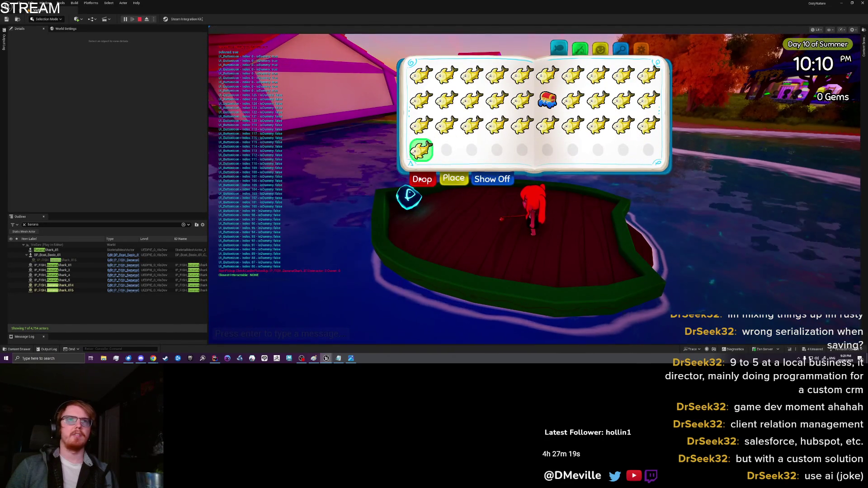
{"action": "left_click", "coordinate": [419, 180]}
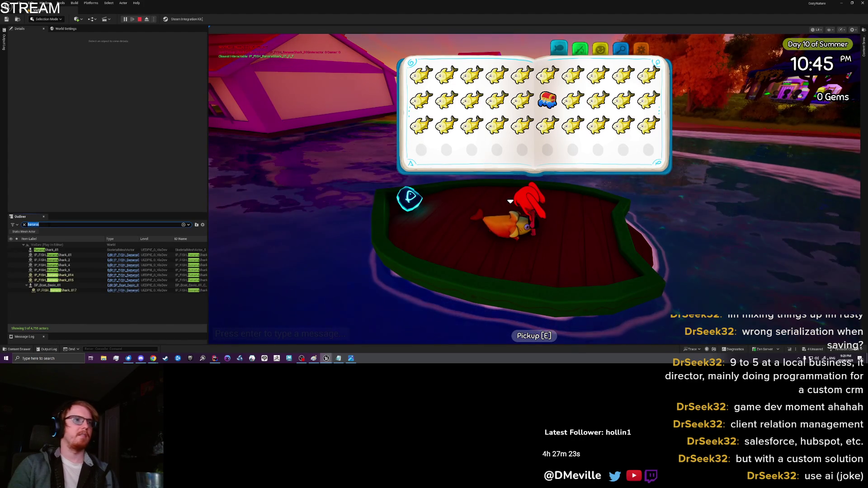
{"action": "left_click", "coordinate": [24, 225]}
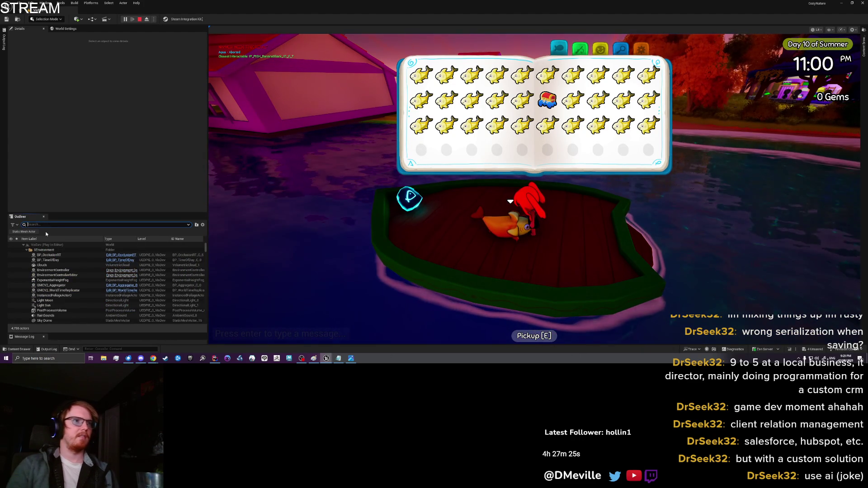
- Filter the Outliner for 'banana' and show BananaShark_017's location in World coordinates
{"action": "type", "text": "banana"}
{"action": "left_click", "coordinate": [57, 259]}
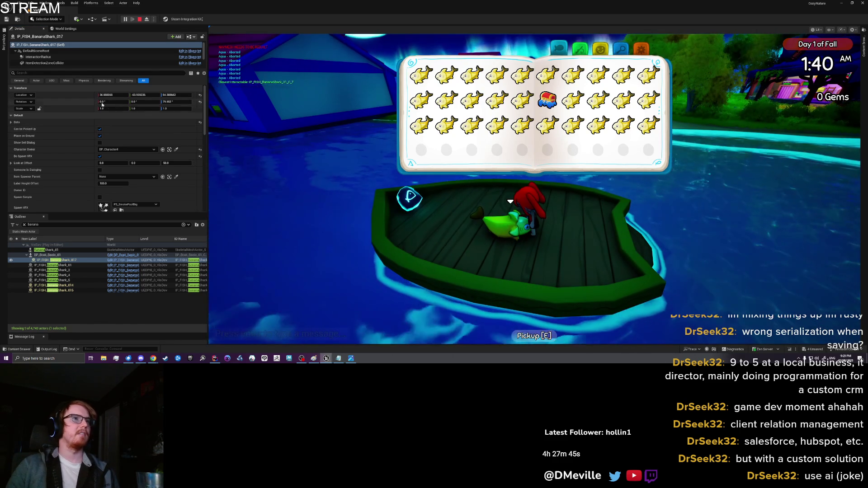
{"action": "left_click", "coordinate": [31, 95]}
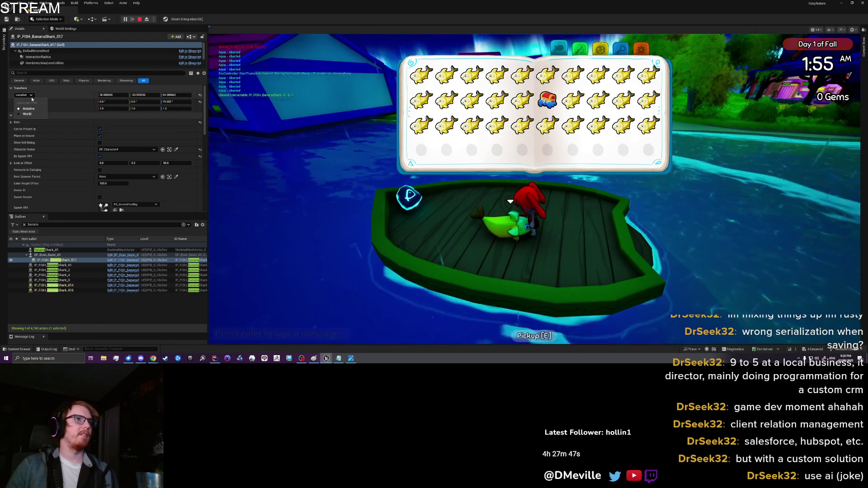
{"action": "left_click", "coordinate": [31, 114]}
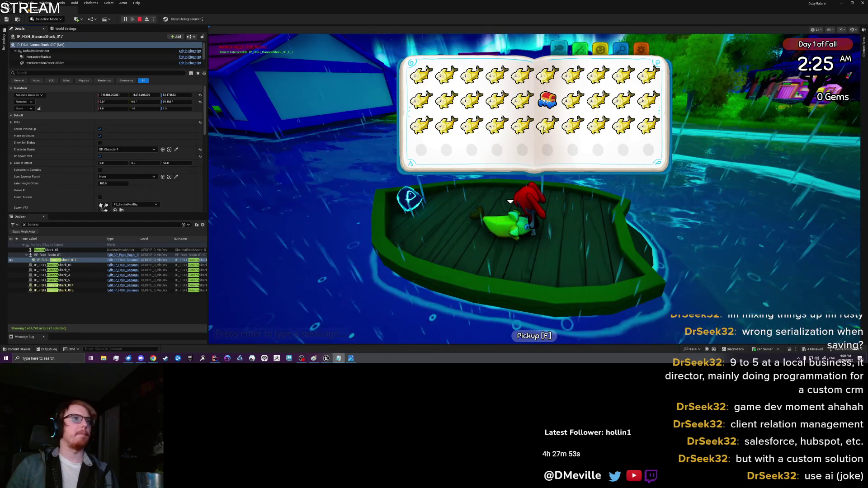
{"action": "key", "text": "Escape"}
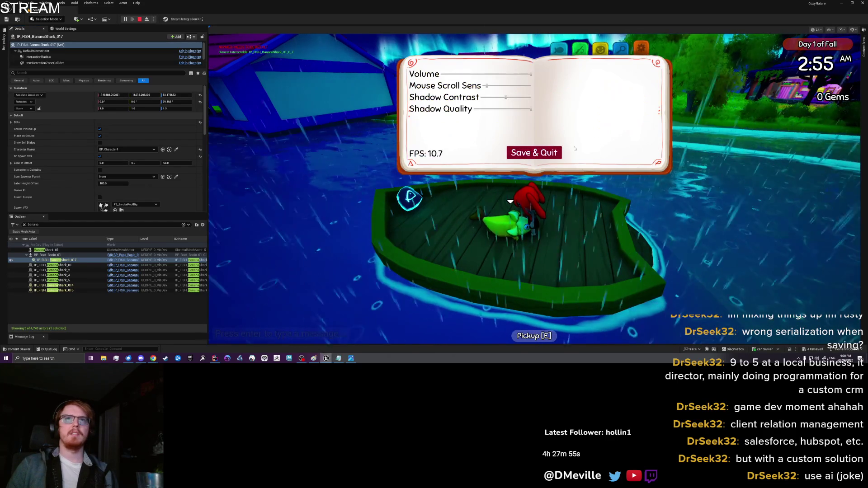
{"action": "left_click", "coordinate": [601, 234]}
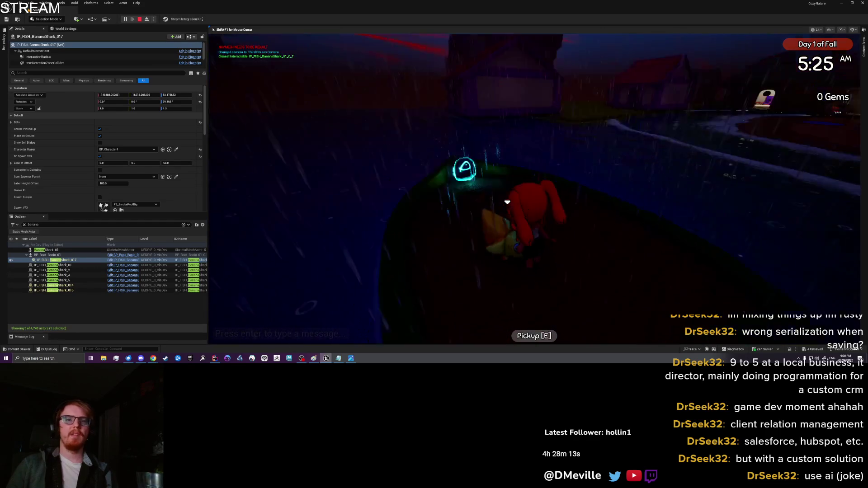
- Confirm BananaShark_017's FishRoot scale reads 1.70, then Save & Quit the play test
{"action": "key", "text": "Escape"}
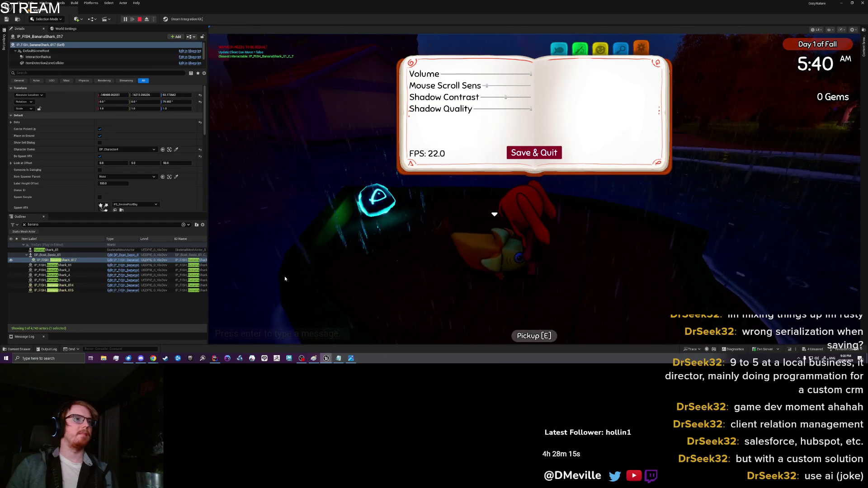
{"action": "scroll", "coordinate": [58, 63], "scroll_direction": "down", "scroll_amount": 3}
{"action": "left_click", "coordinate": [48, 53]}
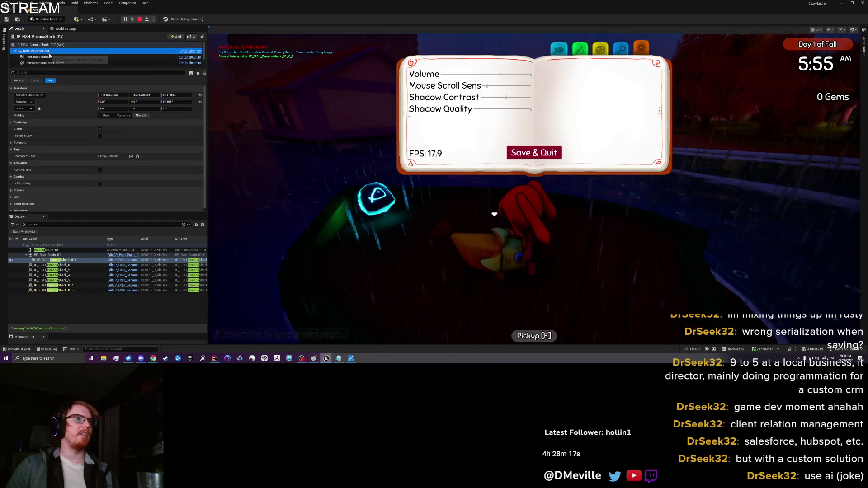
{"action": "left_click", "coordinate": [51, 58]}
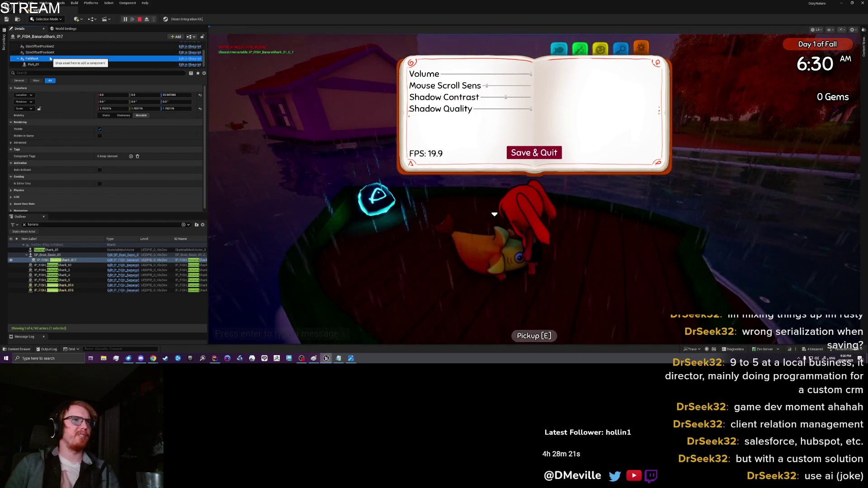
{"action": "left_click", "coordinate": [443, 192]}
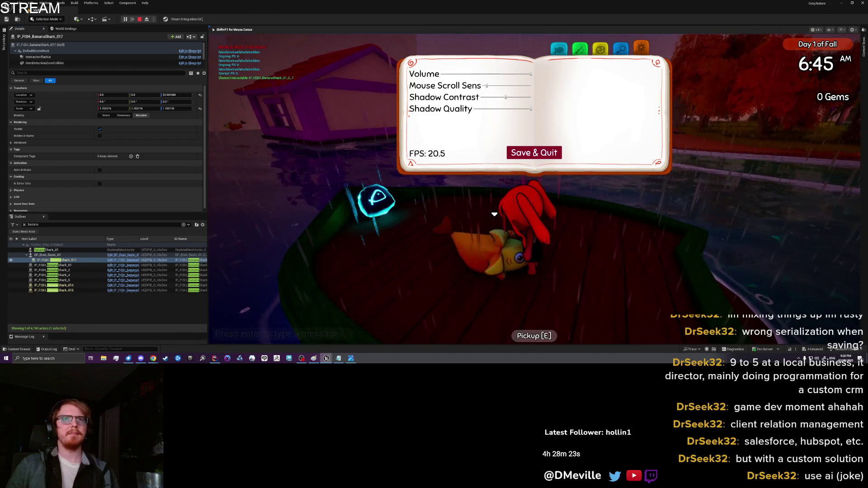
{"action": "left_click", "coordinate": [527, 154]}
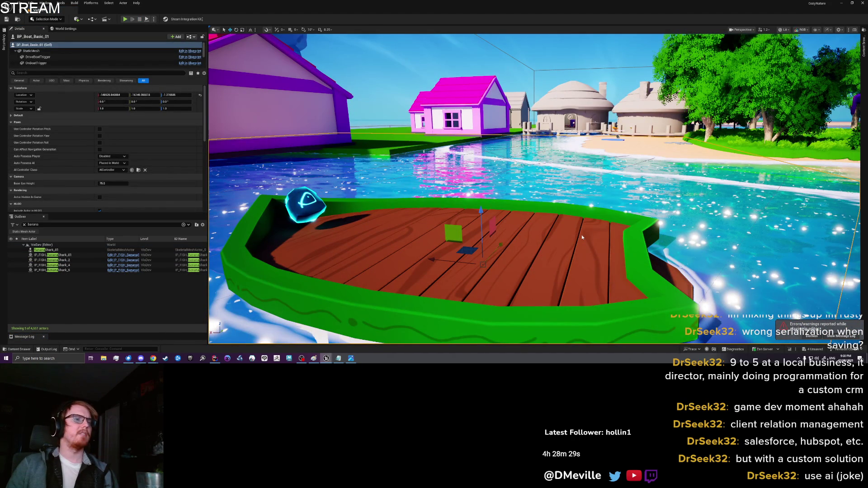
{"action": "key", "text": "alt+p"}
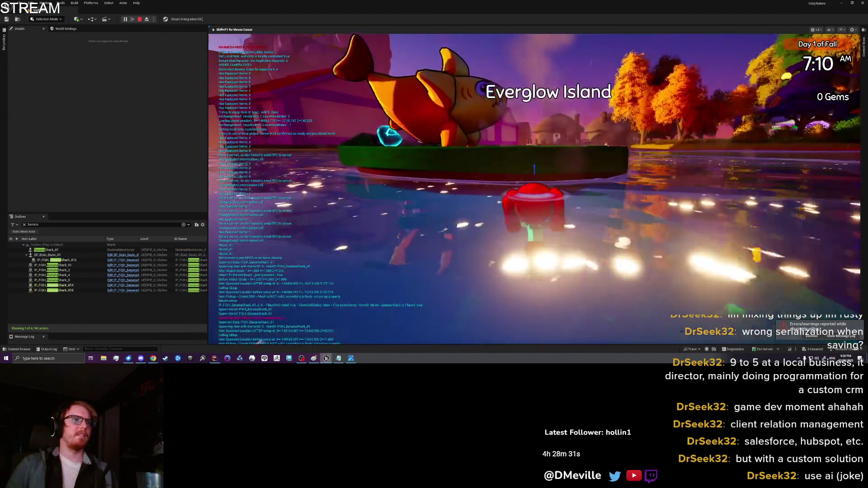
- Show IP_FISH_BananaShark_016's location in World coordinates
{"action": "left_click", "coordinate": [83, 259]}
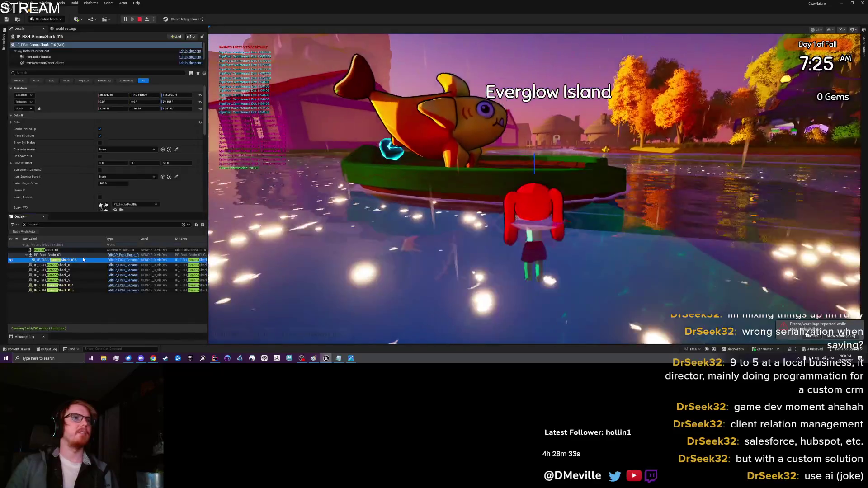
{"action": "left_click", "coordinate": [25, 95]}
{"action": "left_click", "coordinate": [31, 114]}
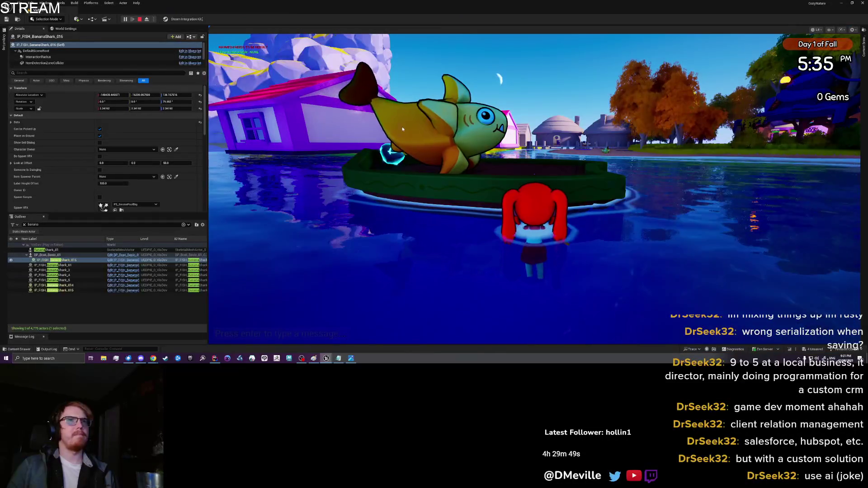
- Return to the game, open the book's settings page and choose Save & Quit
{"action": "left_click", "coordinate": [349, 123]}
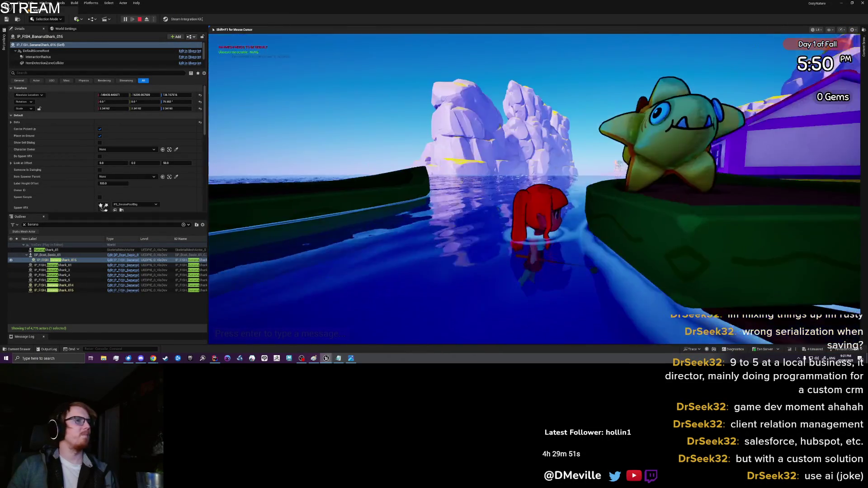
{"action": "key", "text": "Tab"}
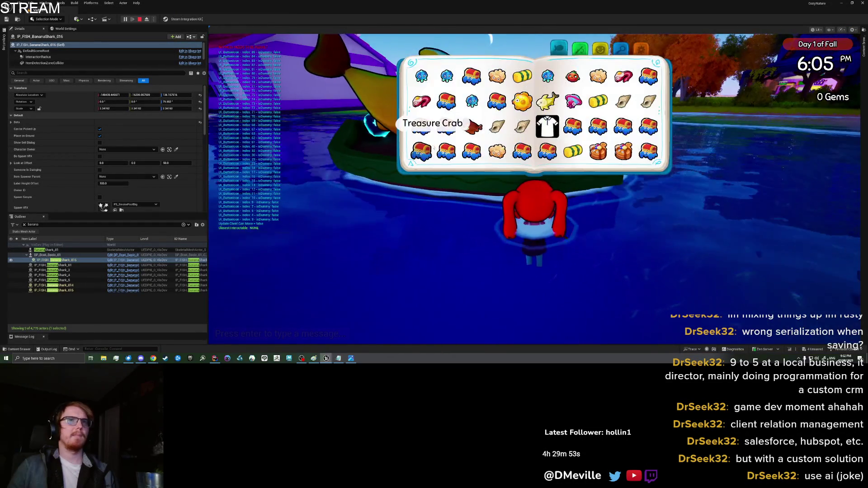
{"action": "key", "text": "Escape"}
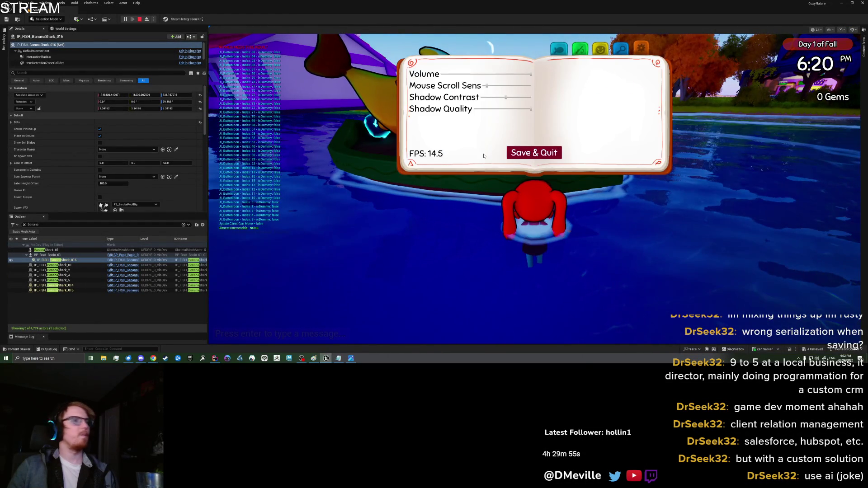
{"action": "left_click", "coordinate": [554, 152]}
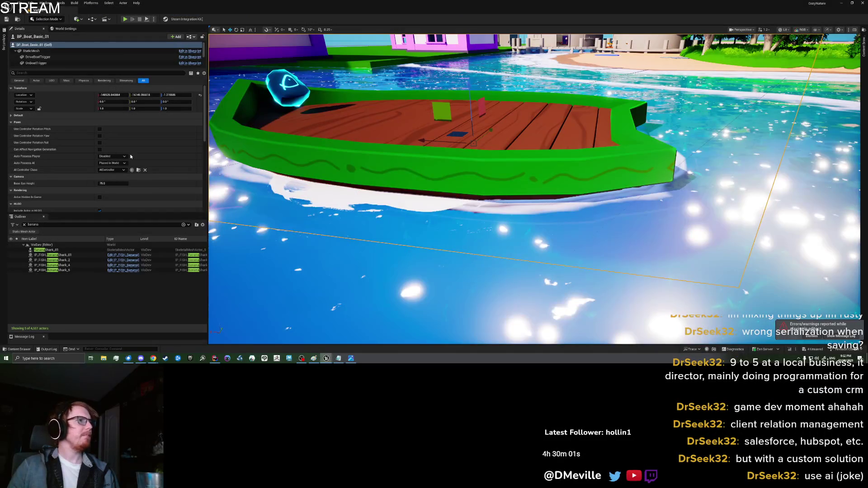
- Start a PIE test, pick up the Banana Shark and drop it onto the boat deck
{"action": "right_click", "coordinate": [554, 129]}
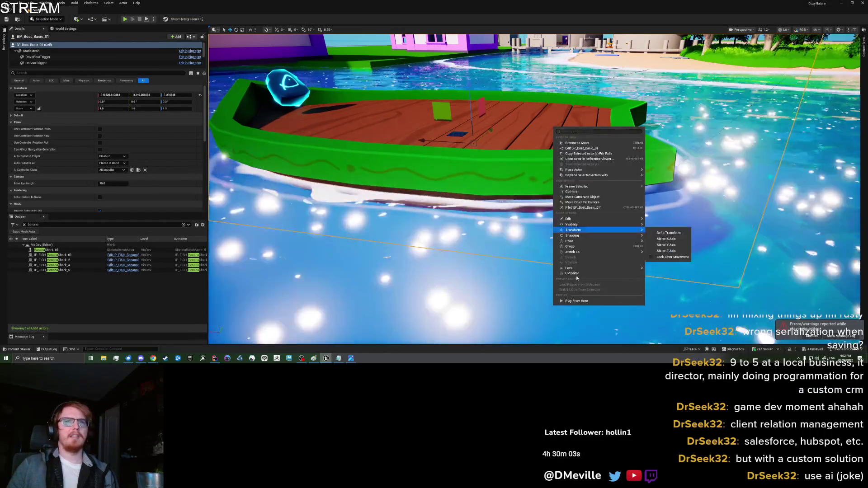
{"action": "key", "text": "Escape"}
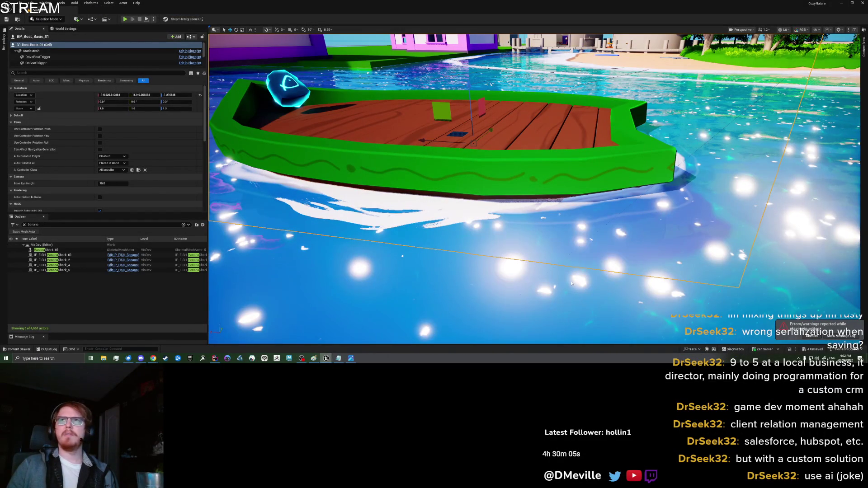
{"action": "key", "text": "alt+p"}
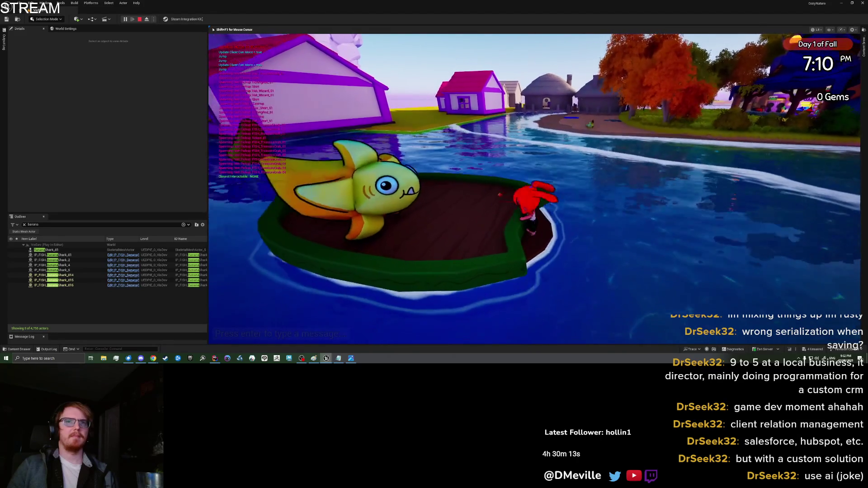
{"action": "key", "text": "e"}
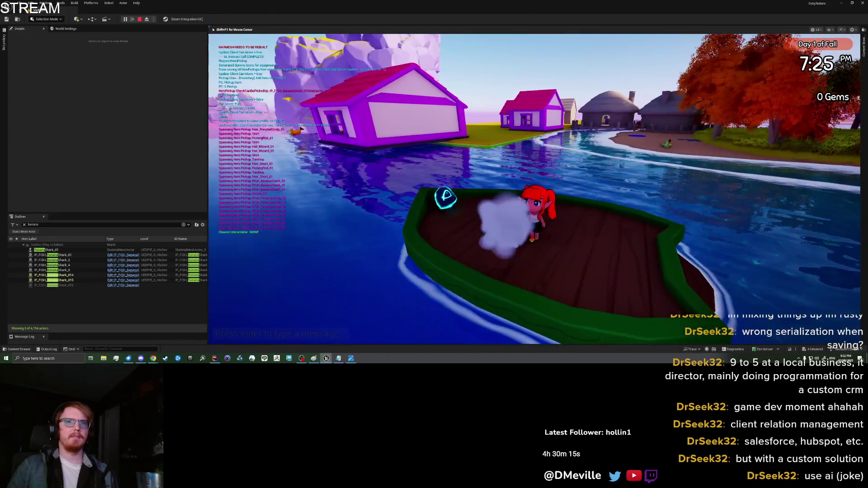
{"action": "key", "text": "Tab"}
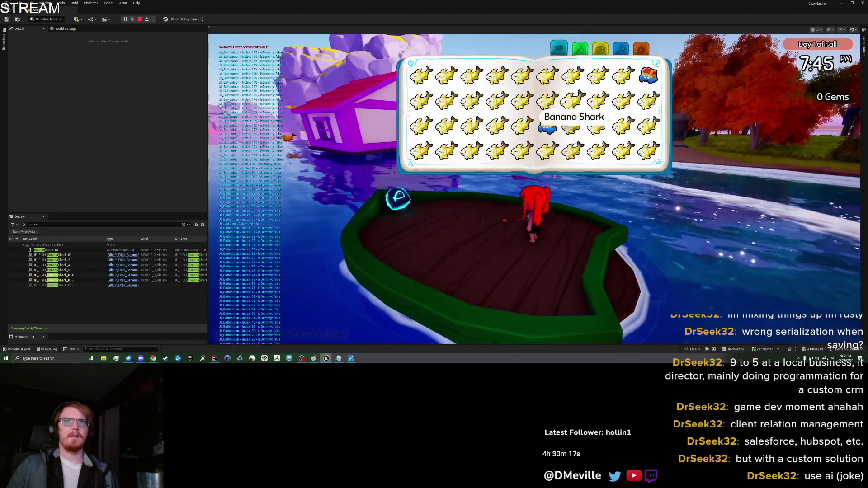
{"action": "left_click", "coordinate": [421, 149]}
{"action": "left_click", "coordinate": [422, 178]}
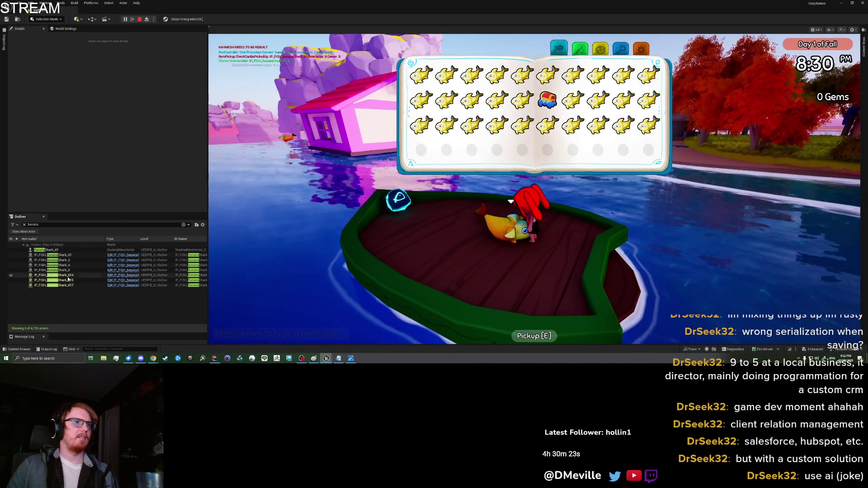
- Eject and inspect the dropped IP_FISH_BananaShark_017, then open the game's settings page
{"action": "left_click", "coordinate": [73, 285]}
{"action": "key", "text": "Up"}
{"action": "key", "text": "Up"}
{"action": "left_click", "coordinate": [147, 19]}
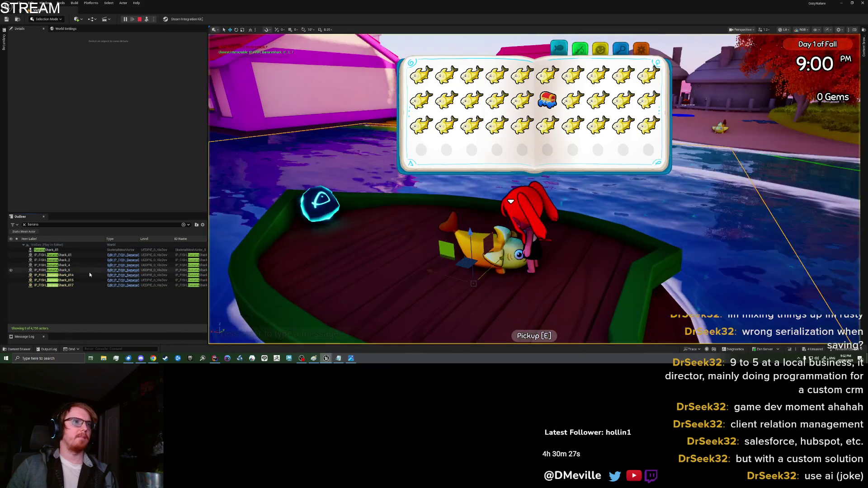
{"action": "left_click", "coordinate": [78, 285]}
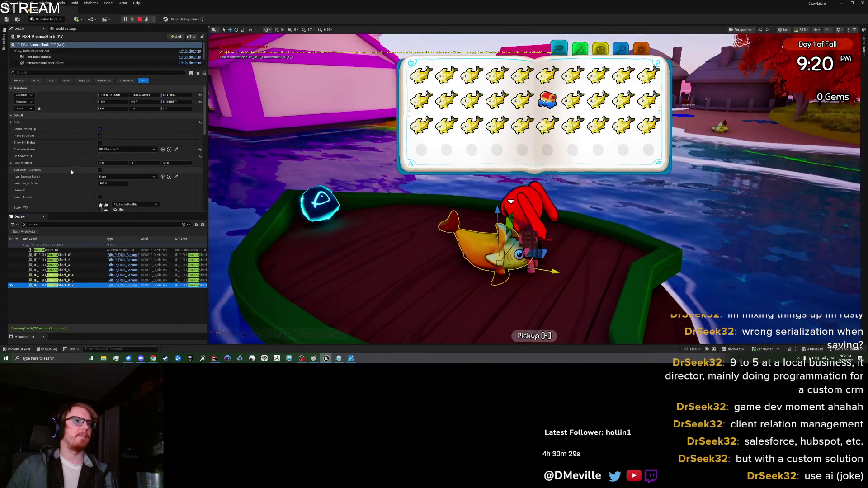
{"action": "left_click", "coordinate": [61, 95]}
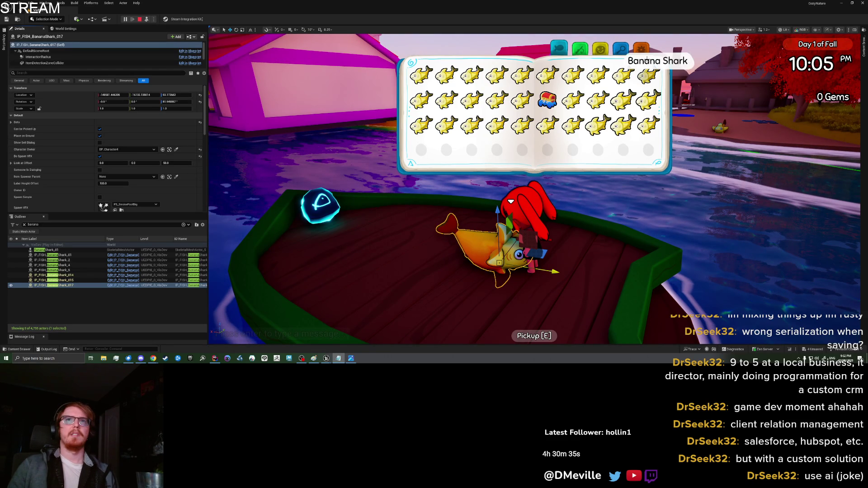
{"action": "left_click", "coordinate": [641, 48]}
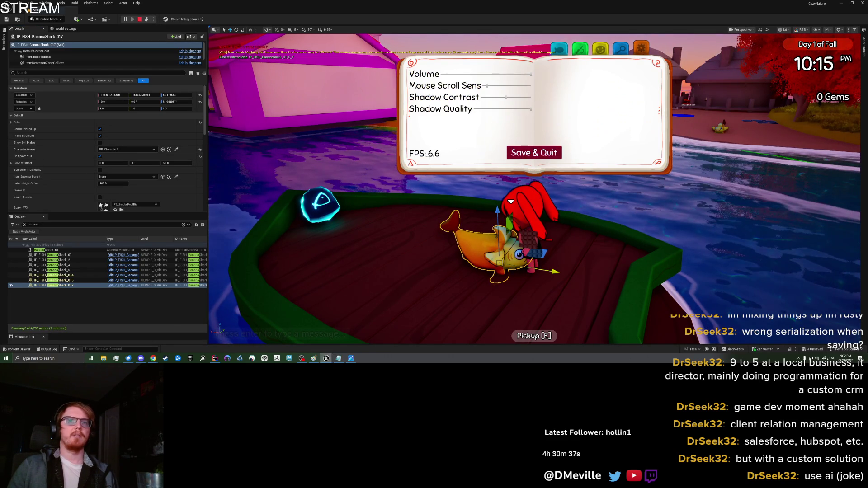
{"action": "key", "text": "Escape"}
- Start another PIE test, eject with F8 and inspect IP_FISH_BananaShark_016 on the deck
{"action": "right_click", "coordinate": [593, 284]}
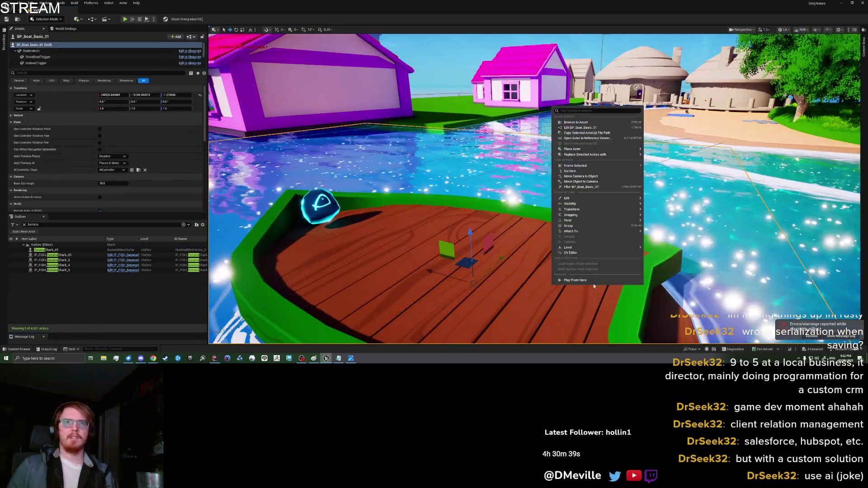
{"action": "key", "text": "Escape"}
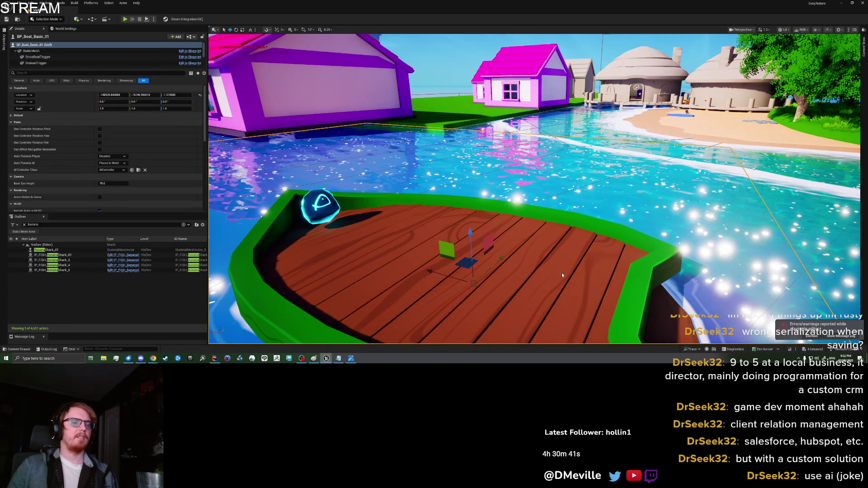
{"action": "key", "text": "alt+p"}
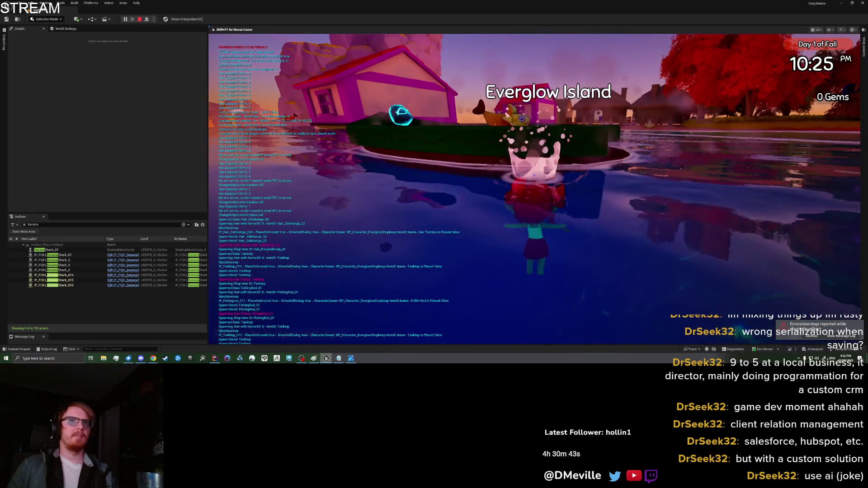
{"action": "left_click", "coordinate": [87, 285]}
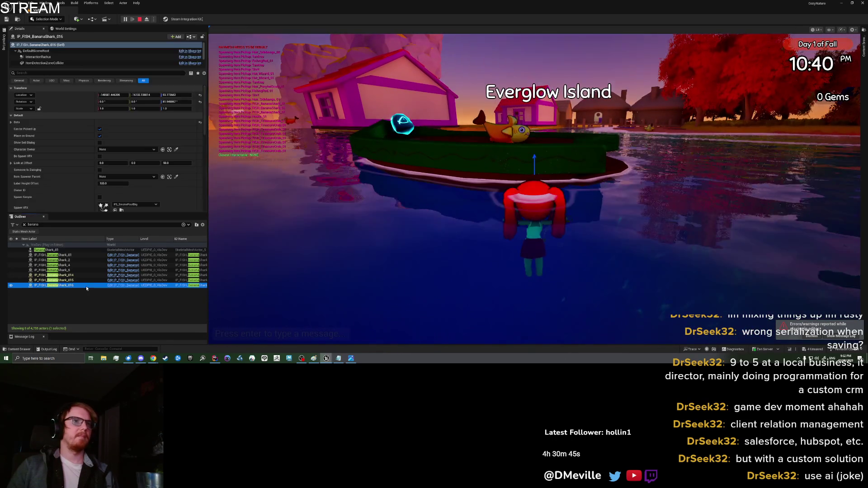
{"action": "key", "text": "F8"}
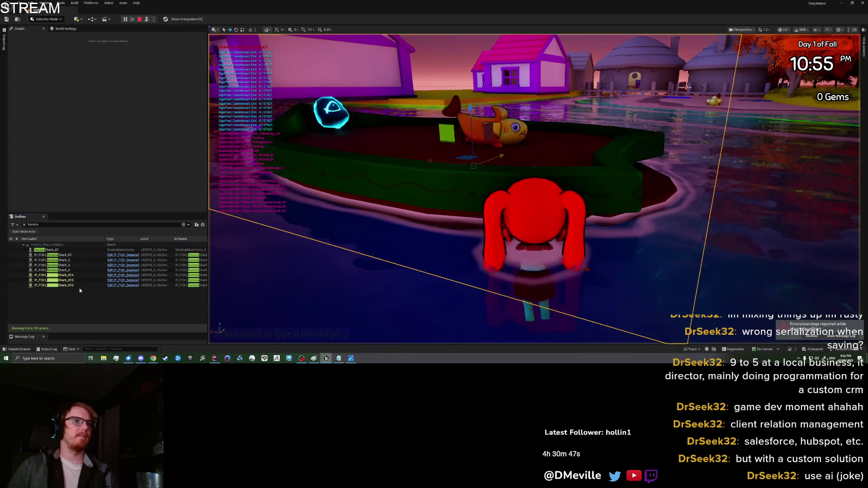
{"action": "left_click", "coordinate": [80, 286]}
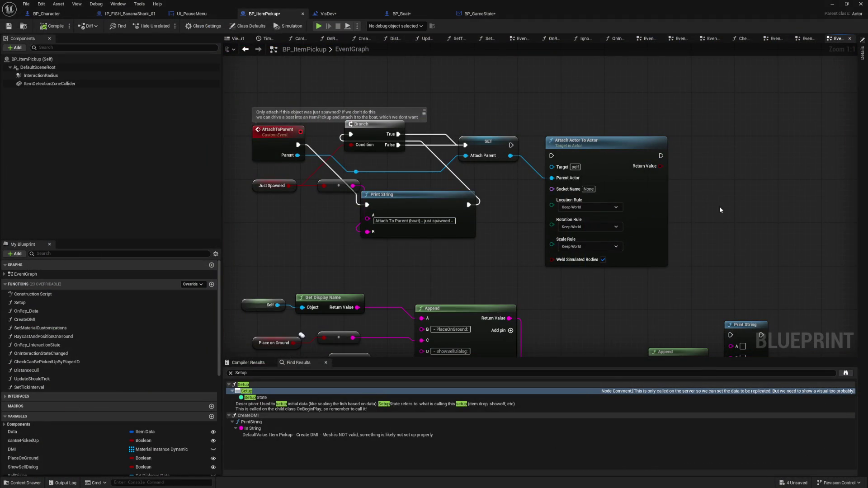
- Wire the SET node's exec output into Attach Actor To Actor and tidy the nodes
{"action": "left_click_drag", "start_coordinate": [719, 206], "coordinate": [668, 218]}
{"action": "left_click_drag", "start_coordinate": [458, 163], "coordinate": [499, 174]}
{"action": "left_click_drag", "start_coordinate": [592, 226], "coordinate": [686, 211]}
{"action": "mouse_move", "coordinate": [537, 233]}
{"action": "left_mouse_down"}
{"action": "mouse_move", "coordinate": [427, 221]}
{"action": "mouse_move", "coordinate": [535, 210]}
{"action": "mouse_move", "coordinate": [494, 226]}
{"action": "left_mouse_up"}
{"action": "left_click", "coordinate": [536, 210]}
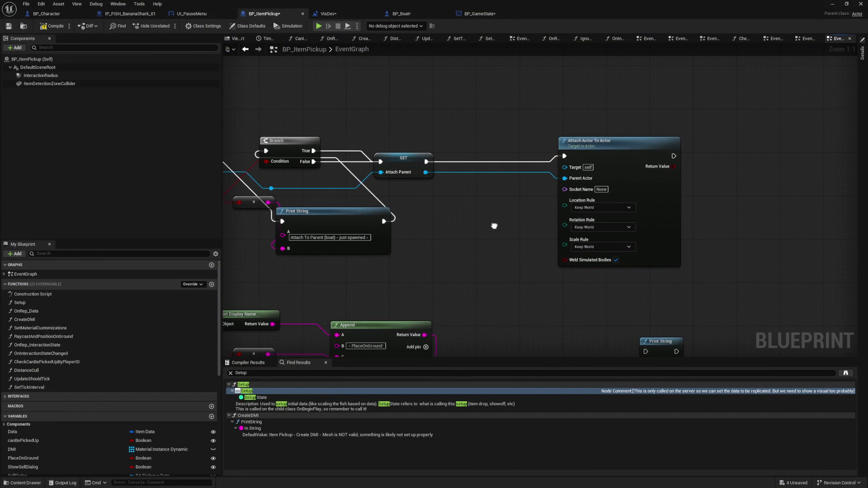
- Review the Attach Actor To Actor node and add a new Boolean variable NewVar
{"action": "left_click", "coordinate": [649, 189]}
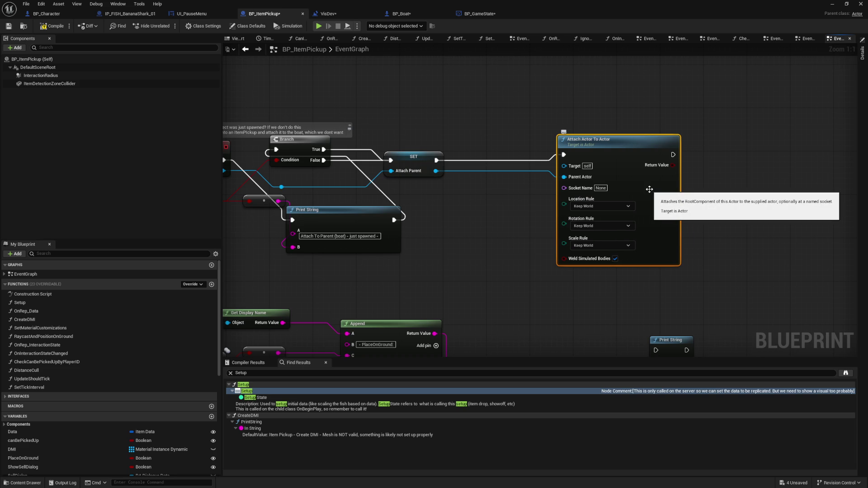
{"action": "left_click_drag", "start_coordinate": [649, 189], "coordinate": [644, 189]}
{"action": "left_click", "coordinate": [431, 228]}
{"action": "left_click_drag", "start_coordinate": [432, 229], "coordinate": [487, 212]}
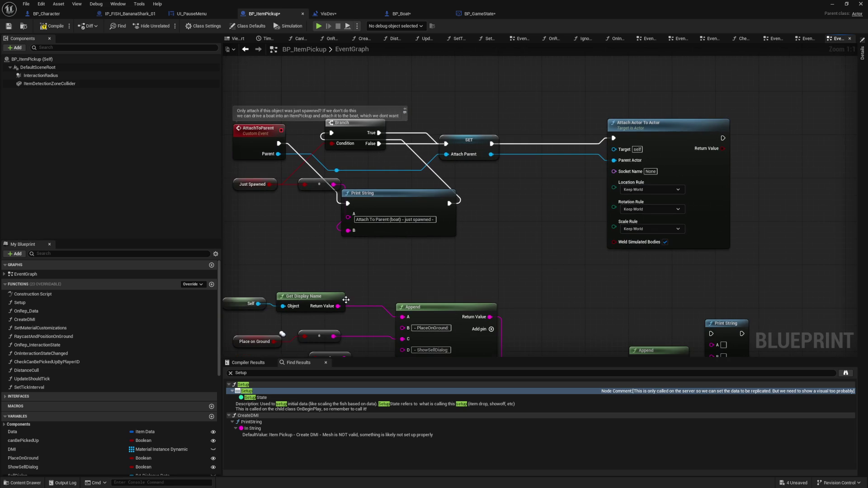
{"action": "scroll", "coordinate": [107, 387], "scroll_direction": "down", "scroll_amount": 1}
{"action": "scroll", "coordinate": [108, 385], "scroll_direction": "down", "scroll_amount": 10}
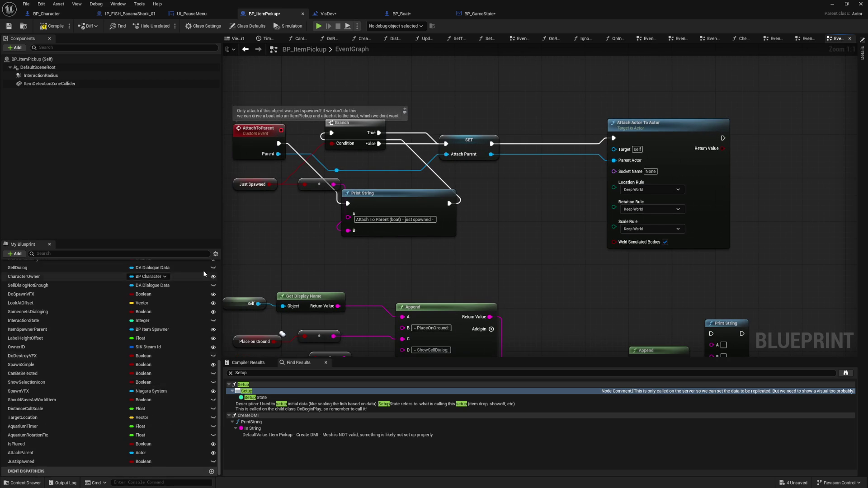
{"action": "scroll", "coordinate": [123, 393], "scroll_direction": "up", "scroll_amount": 6}
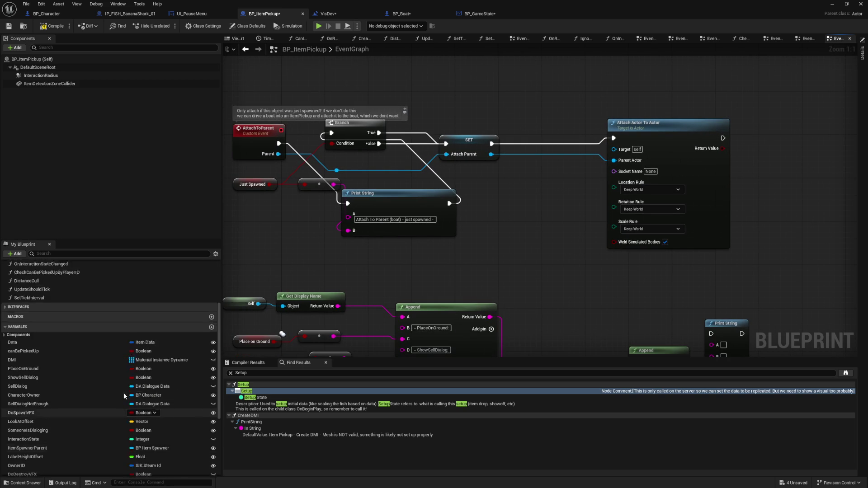
{"action": "left_click", "coordinate": [211, 339]}
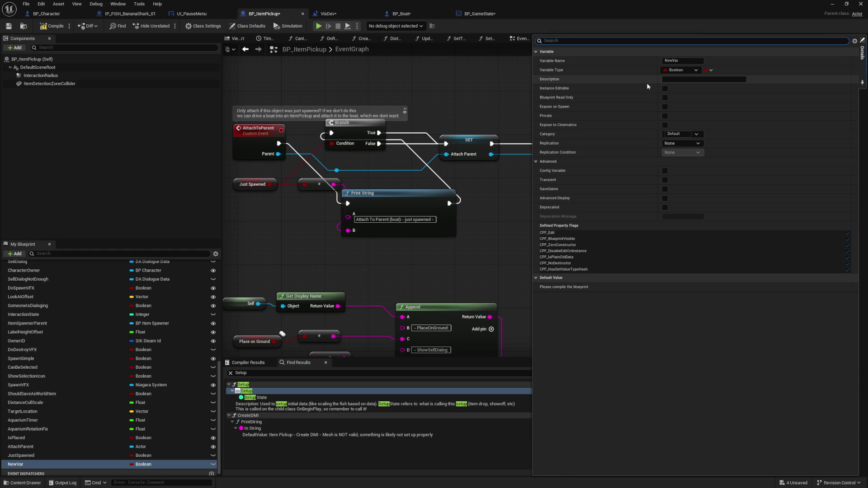
- Rename the new variable to TEMP_Transform and make it a Transform type
{"action": "left_click", "coordinate": [681, 61]}
{"action": "type", "text": "TEMP_Transform"}
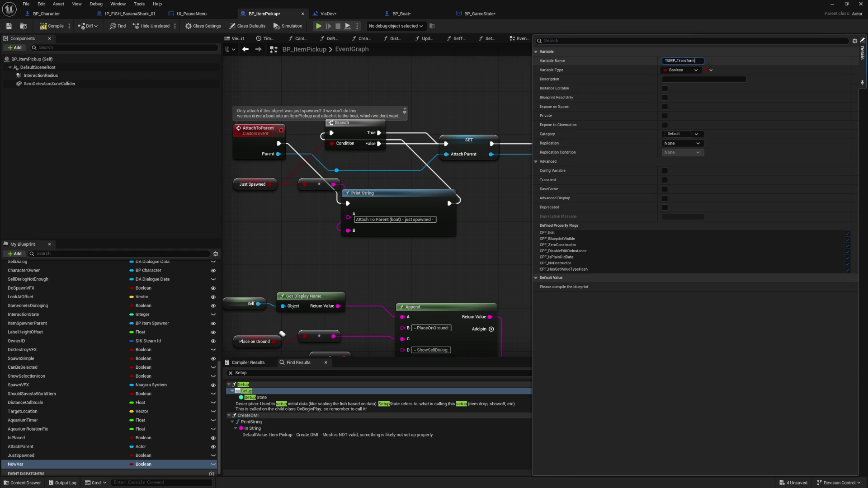
{"action": "key", "text": "Return"}
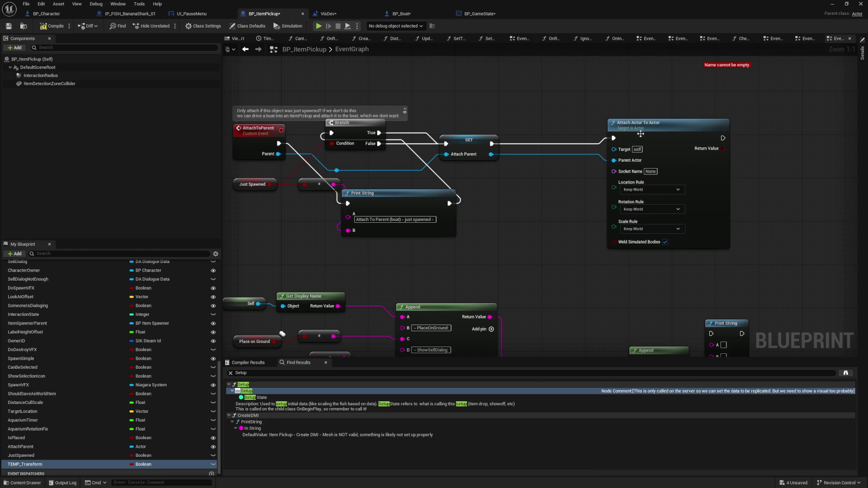
{"action": "left_click", "coordinate": [145, 465]}
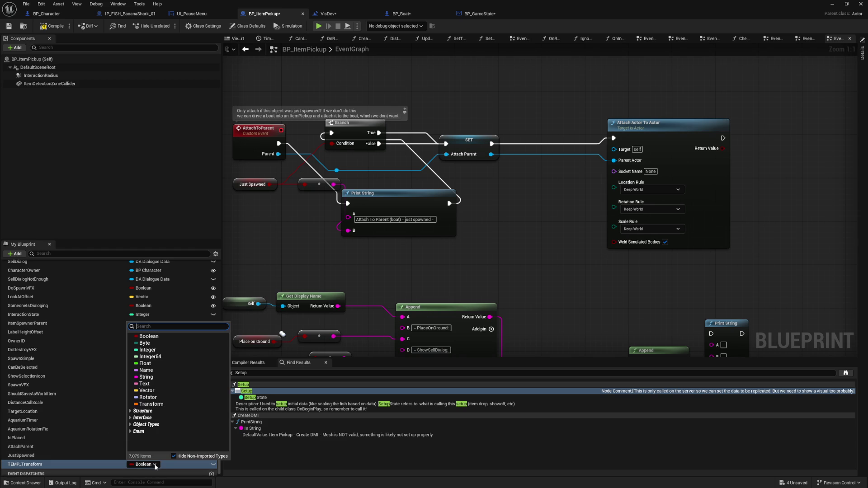
{"action": "left_click", "coordinate": [101, 434]}
- Set TEMP_Transform from Get Actor Transform and run that setter before Attach Actor To Actor
{"action": "mouse_move", "coordinate": [44, 463]}
{"action": "left_mouse_down"}
{"action": "mouse_move", "coordinate": [535, 191]}
{"action": "mouse_move", "coordinate": [530, 181]}
{"action": "left_mouse_up"}
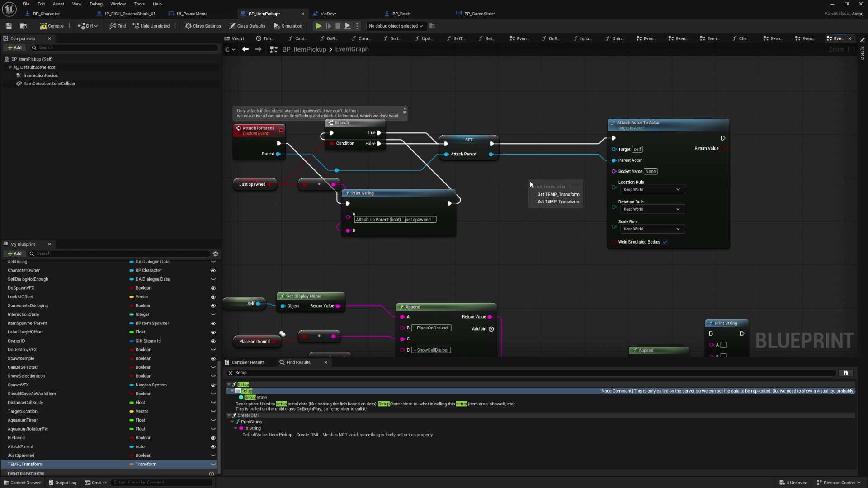
{"action": "left_click", "coordinate": [547, 203]}
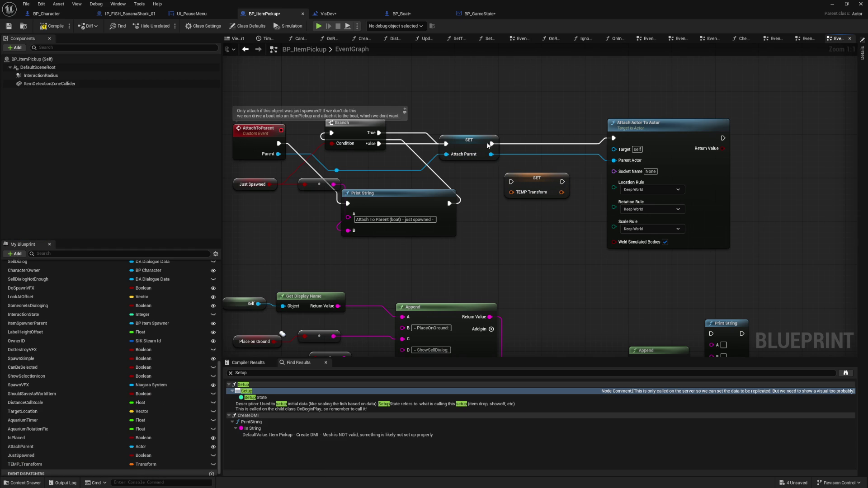
{"action": "mouse_move", "coordinate": [467, 176]}
{"action": "left_mouse_down"}
{"action": "mouse_move", "coordinate": [498, 237]}
{"action": "mouse_move", "coordinate": [438, 232]}
{"action": "left_mouse_up"}
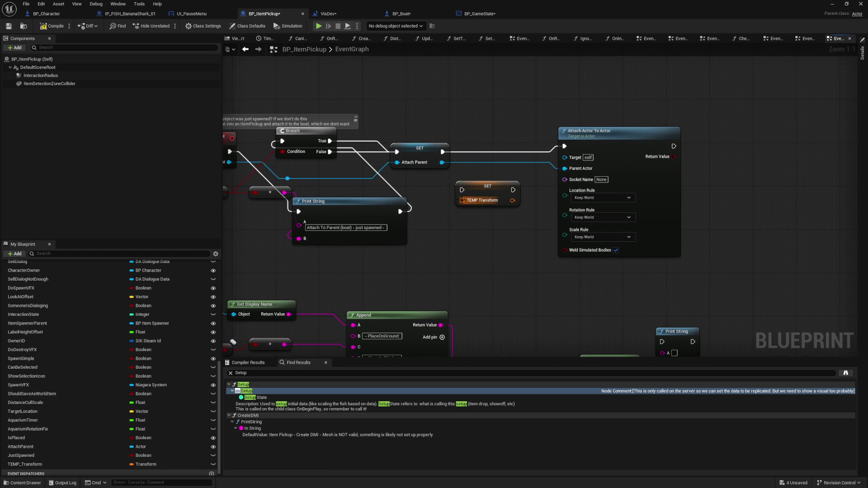
{"action": "left_click_drag", "start_coordinate": [462, 200], "coordinate": [441, 237]}
{"action": "type", "text": "ge"}
{"action": "key", "text": "Return"}
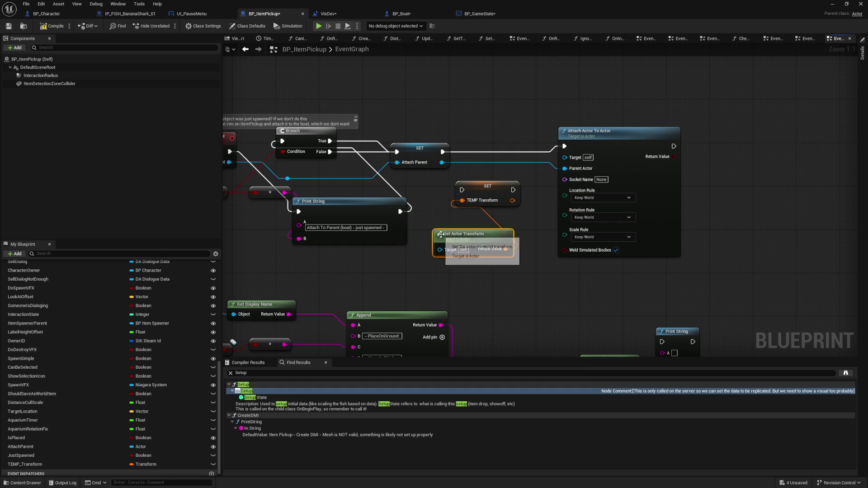
{"action": "mouse_move", "coordinate": [443, 152]}
{"action": "left_mouse_down"}
{"action": "mouse_move", "coordinate": [462, 190]}
{"action": "mouse_move", "coordinate": [565, 146]}
{"action": "left_mouse_up"}
{"action": "mouse_move", "coordinate": [473, 186]}
{"action": "left_mouse_down"}
{"action": "mouse_move", "coordinate": [478, 142]}
{"action": "mouse_move", "coordinate": [330, 144]}
{"action": "left_mouse_up"}
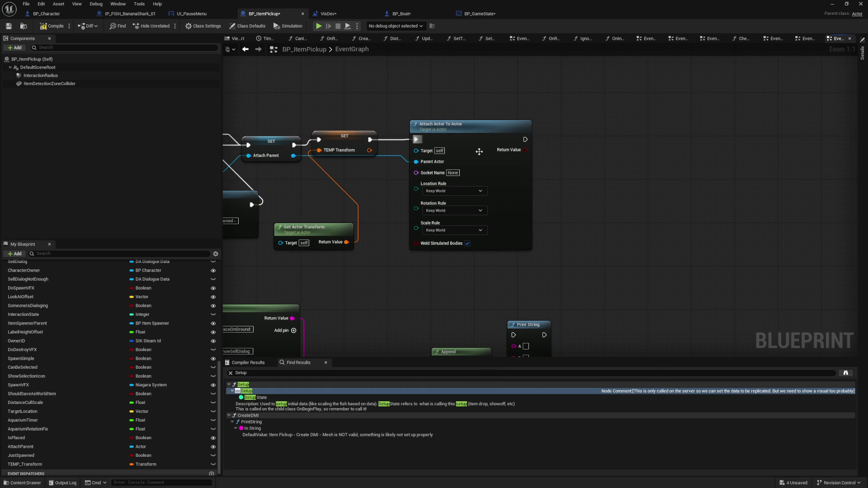
- Add a Set Actor Transform node, replacing the wrongly added Set Transform node
{"action": "right_click", "coordinate": [549, 154]}
{"action": "type", "text": "set trans"}
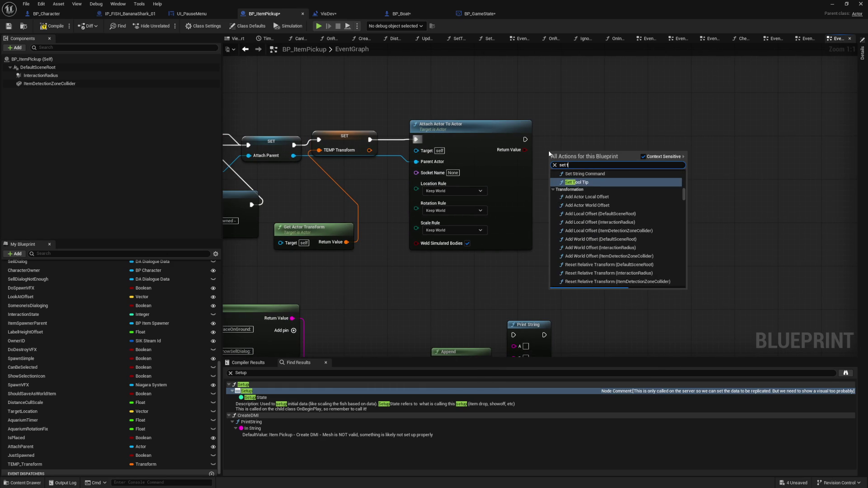
{"action": "key", "text": "Return"}
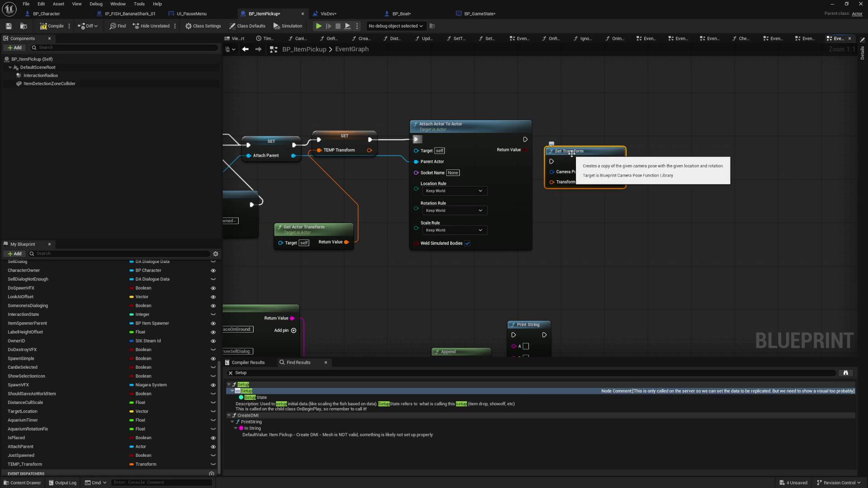
{"action": "key", "text": "Delete"}
{"action": "right_click", "coordinate": [571, 156]}
{"action": "type", "text": "set transform"}
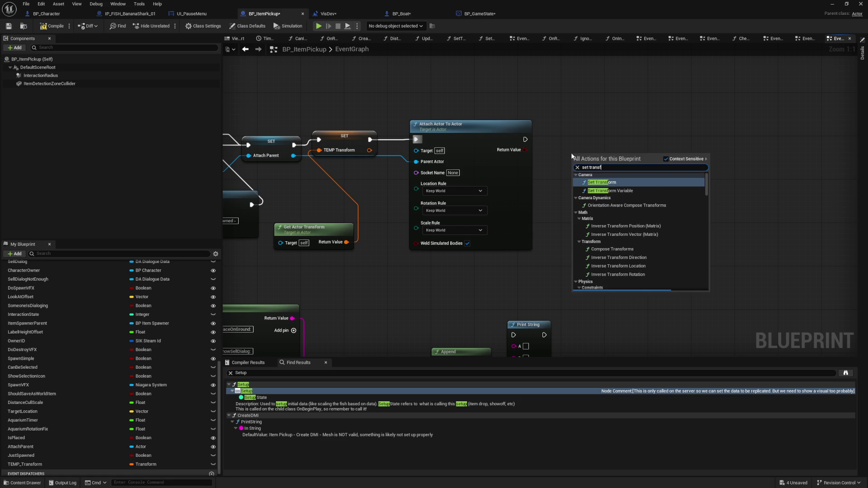
{"action": "key", "text": "Down"}
{"action": "scroll", "coordinate": [633, 231], "scroll_direction": "down", "scroll_amount": 5}
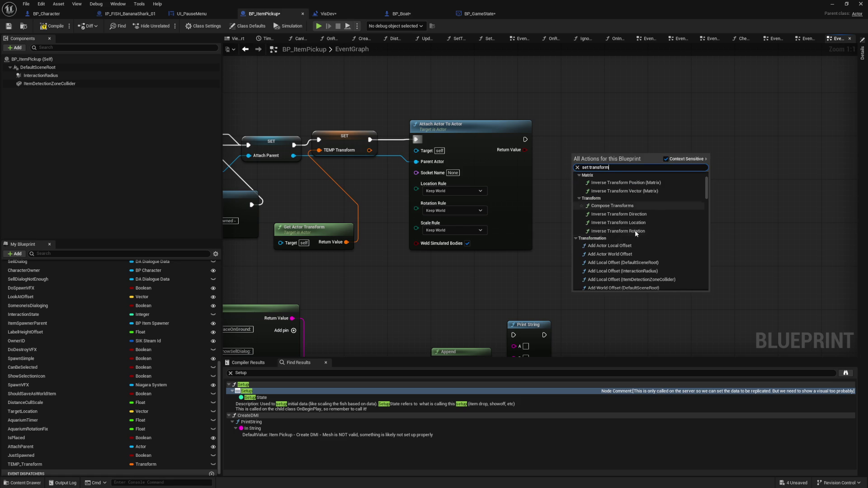
{"action": "scroll", "coordinate": [635, 233], "scroll_direction": "down", "scroll_amount": 3}
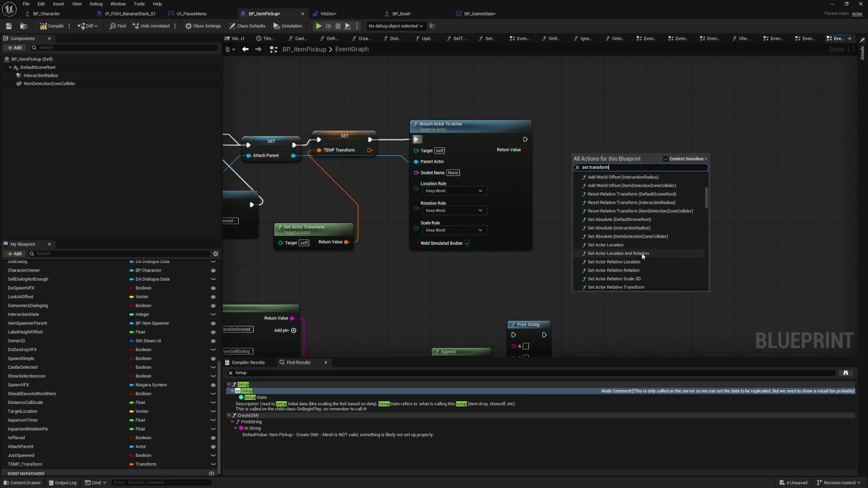
{"action": "scroll", "coordinate": [642, 254], "scroll_direction": "down", "scroll_amount": 2}
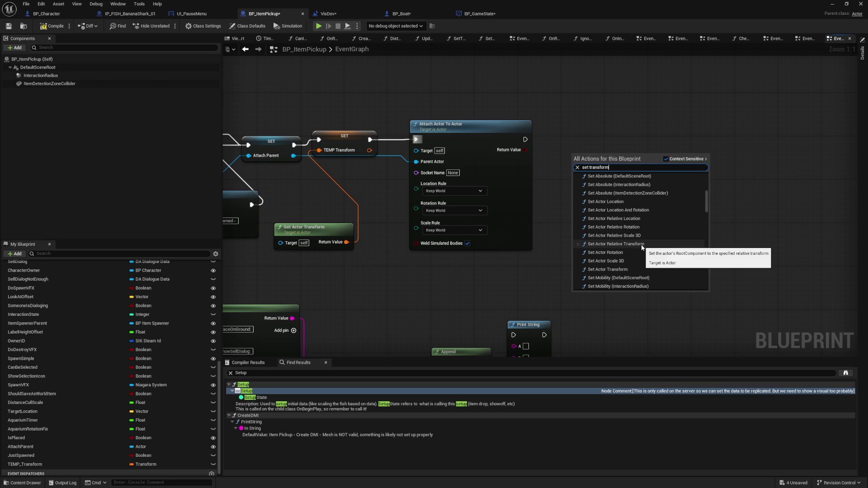
{"action": "left_click", "coordinate": [637, 269]}
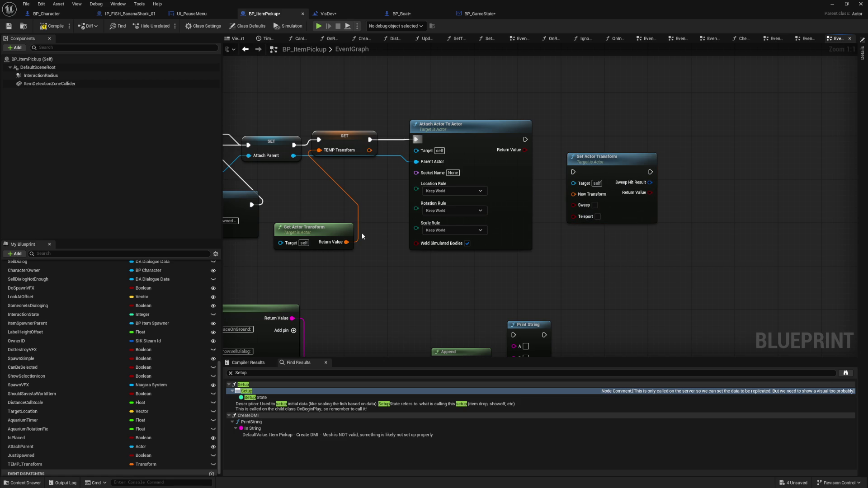
- Plug TEMP_Transform into New Transform and execute Set Actor Transform right after attaching
{"action": "left_click", "coordinate": [80, 465]}
{"action": "left_click_drag", "start_coordinate": [583, 205], "coordinate": [573, 194]}
{"action": "left_click_drag", "start_coordinate": [606, 156], "coordinate": [633, 130]}
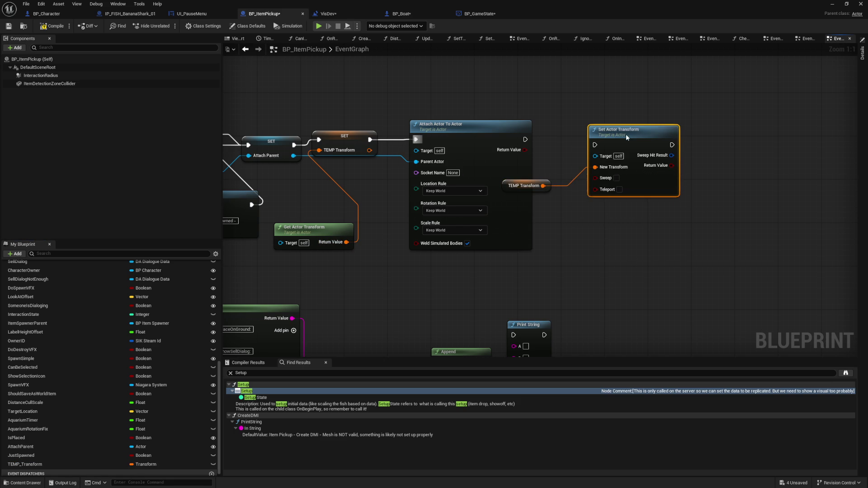
{"action": "left_click_drag", "start_coordinate": [531, 191], "coordinate": [567, 192]}
{"action": "mouse_move", "coordinate": [525, 139]}
{"action": "left_mouse_down"}
{"action": "mouse_move", "coordinate": [600, 144]}
{"action": "mouse_move", "coordinate": [632, 132]}
{"action": "left_mouse_up"}
{"action": "left_click", "coordinate": [589, 110]}
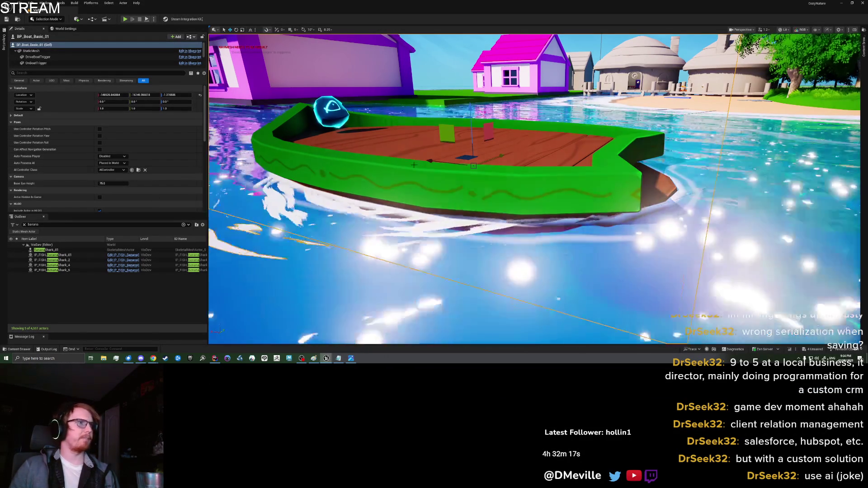
{"action": "right_click", "coordinate": [541, 144]}
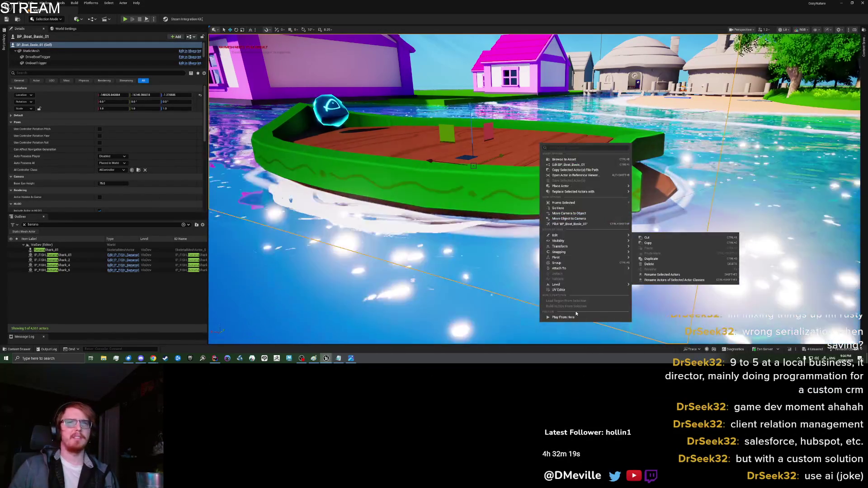
{"action": "left_click", "coordinate": [578, 317]}
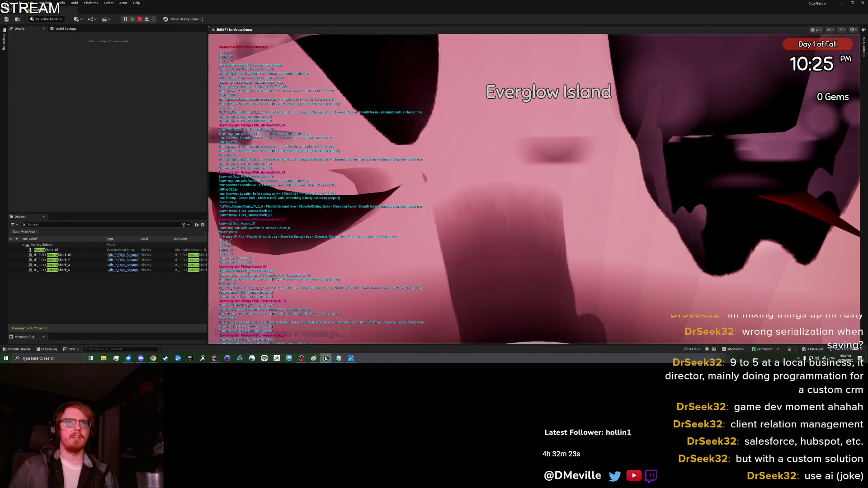
{"action": "key", "text": "w"}
{"action": "key", "text": "space"}
{"action": "key", "text": "space"}
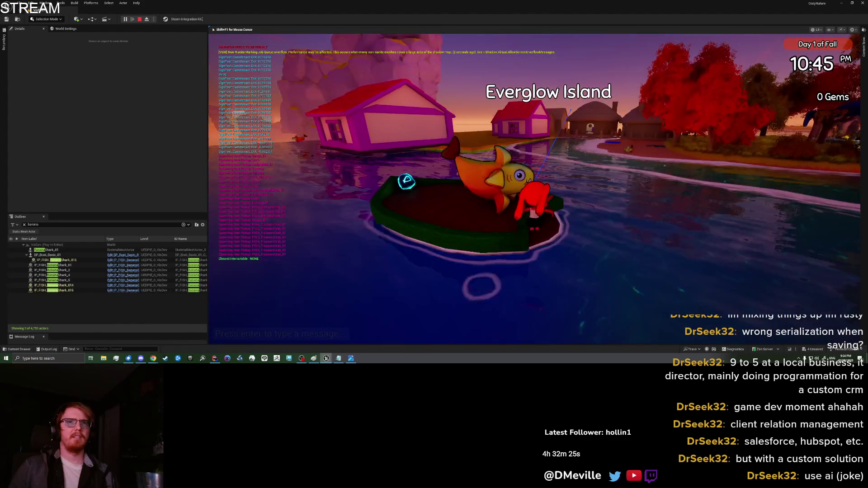
{"action": "key", "text": "e"}
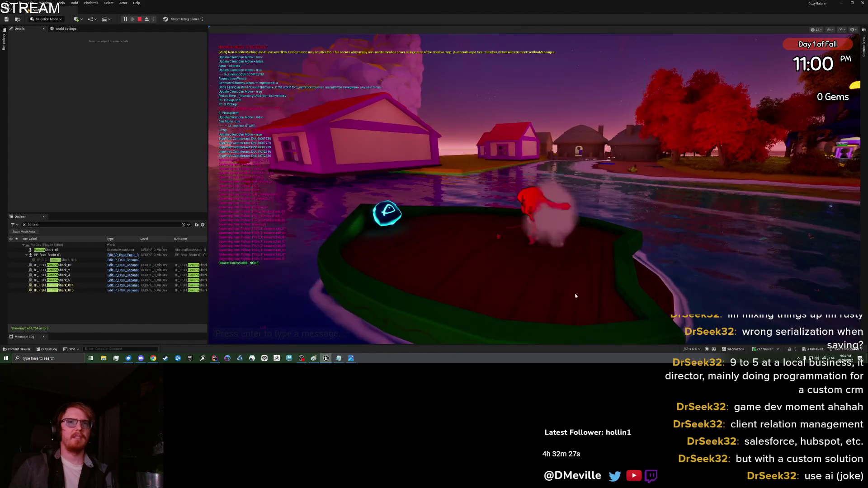
{"action": "key", "text": "Tab"}
{"action": "left_click", "coordinate": [420, 150]}
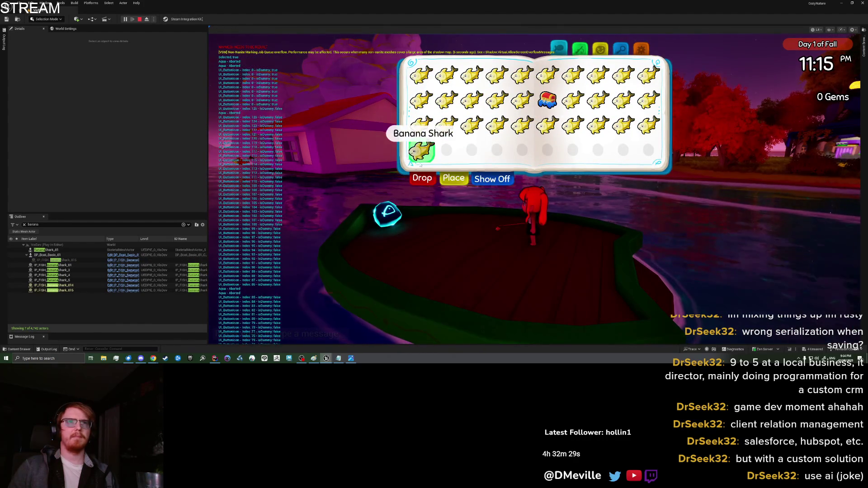
{"action": "left_click", "coordinate": [422, 178]}
{"action": "key", "text": "Tab"}
{"action": "key", "text": "Tab"}
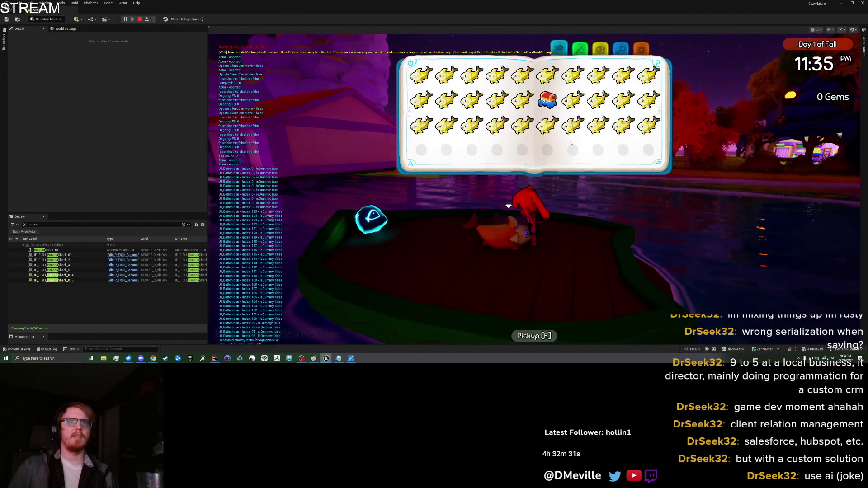
{"action": "key", "text": "Escape"}
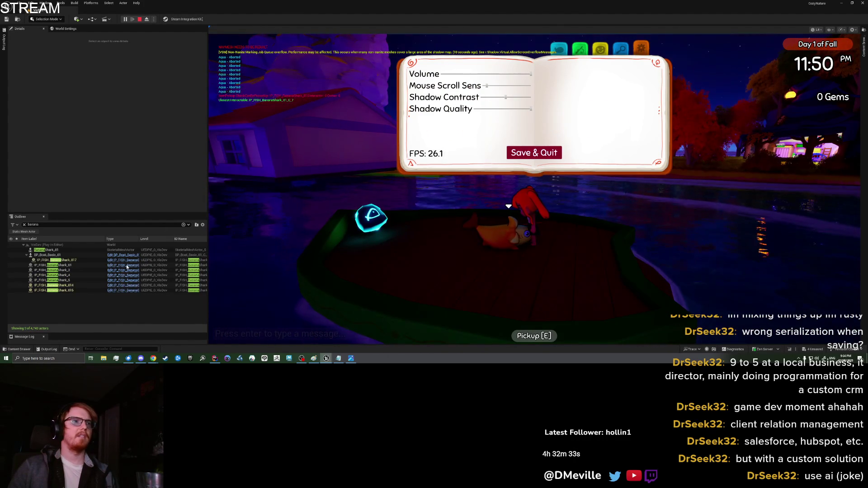
{"action": "left_click", "coordinate": [67, 260]}
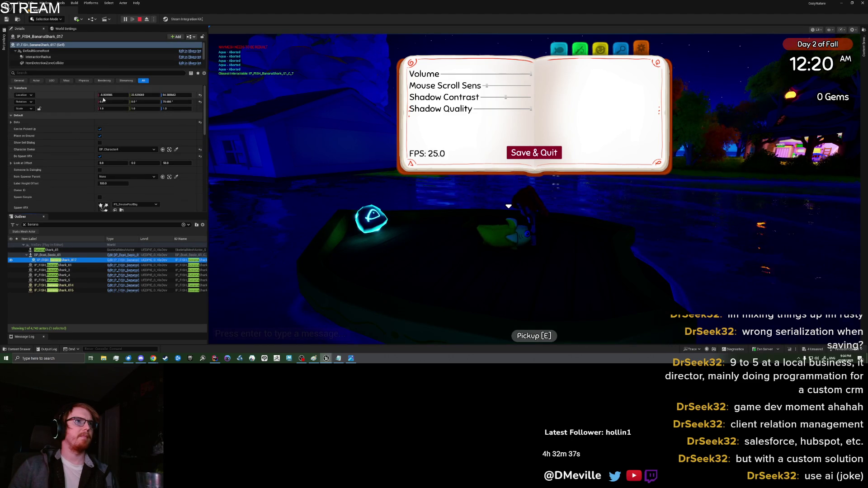
{"action": "left_click", "coordinate": [22, 95]}
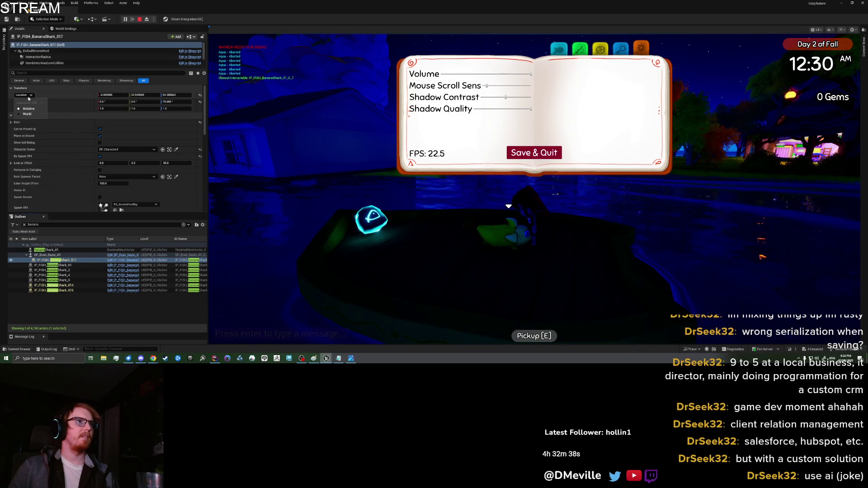
{"action": "left_click", "coordinate": [65, 95]}
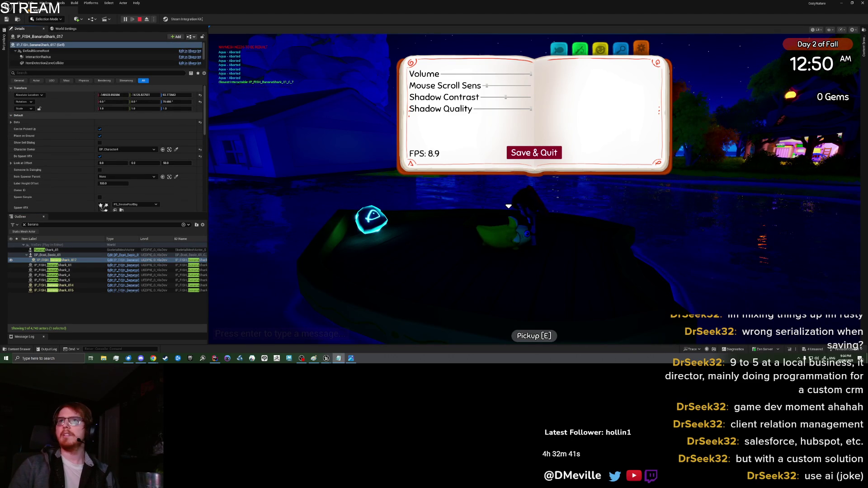
{"action": "left_click", "coordinate": [66, 51]}
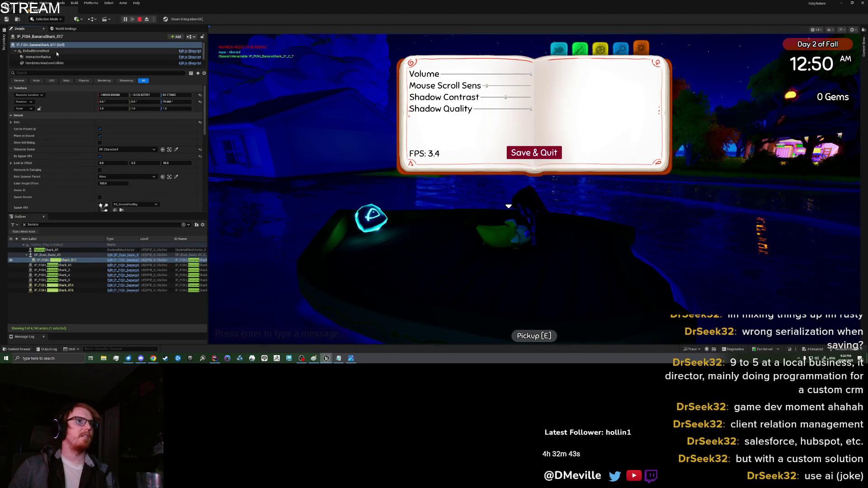
{"action": "key", "text": "Down"}
{"action": "key", "text": "Down"}
{"action": "key", "text": "Down"}
{"action": "key", "text": "Down"}
{"action": "key", "text": "Down"}
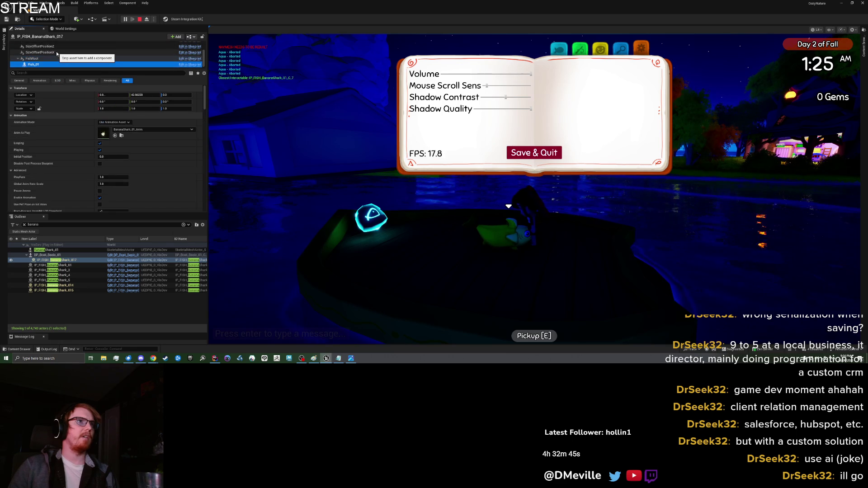
{"action": "key", "text": "Up"}
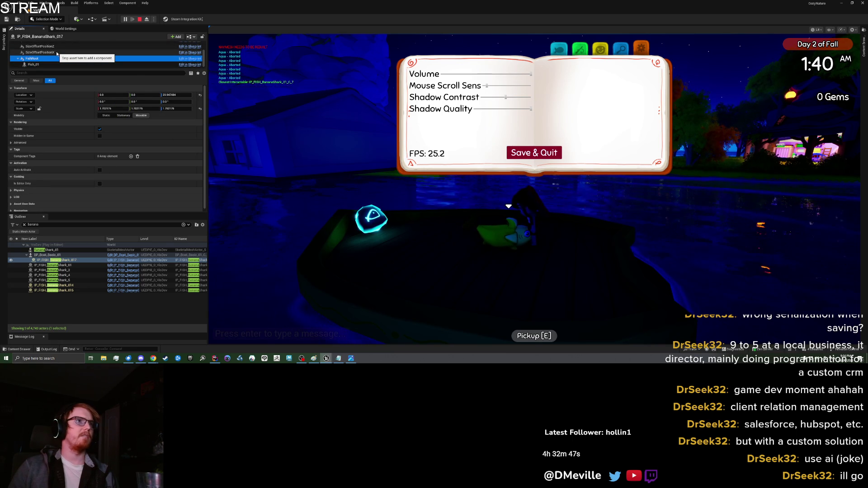
{"action": "key", "text": "Home"}
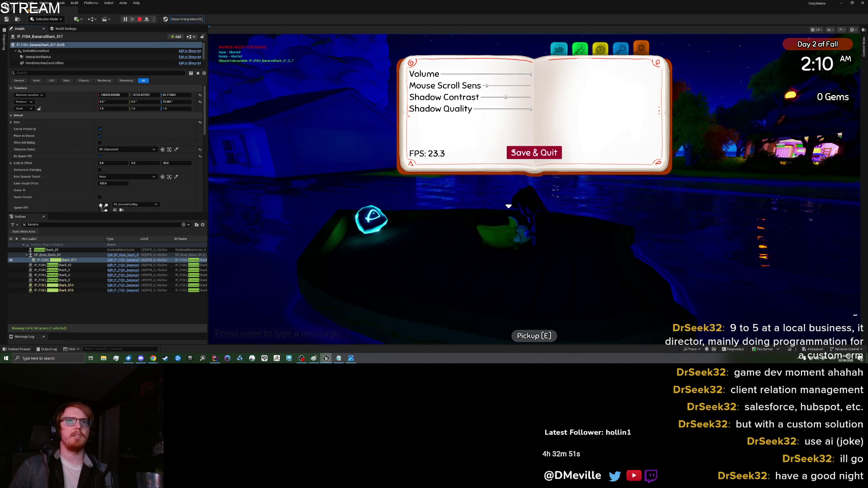
{"action": "key", "text": "Escape"}
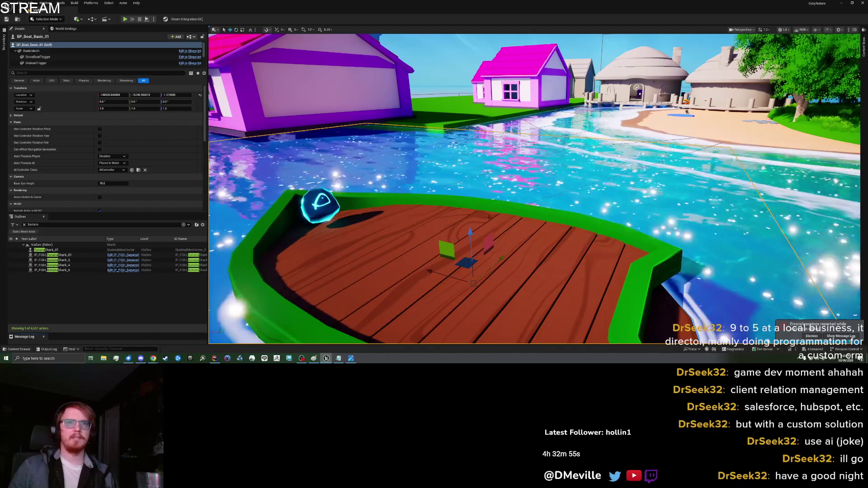
- Play from the boat, view IP_FISH_BananaShark_016's World location, then return to BP_ItemPickup's graph
{"action": "right_click", "coordinate": [544, 91]}
{"action": "left_click", "coordinate": [566, 265]}
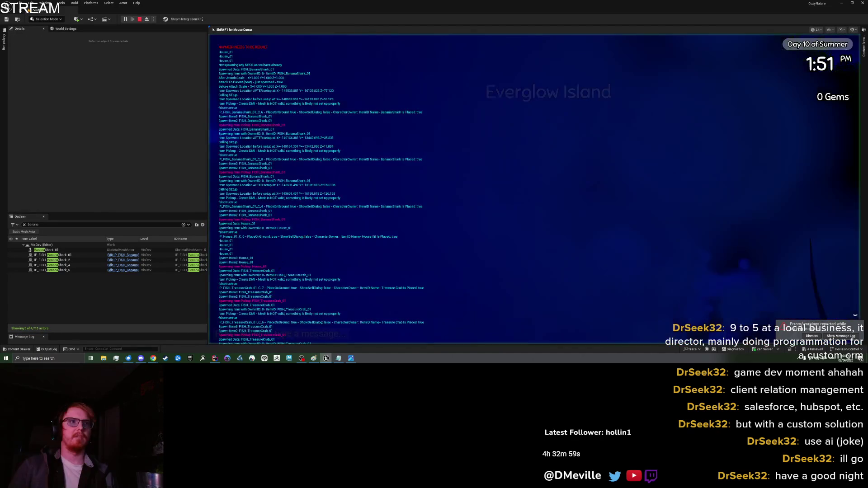
{"action": "left_click", "coordinate": [75, 260]}
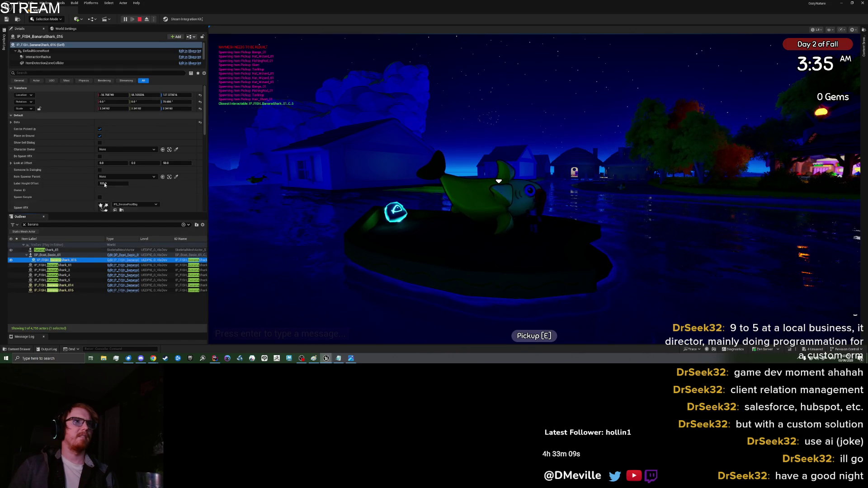
{"action": "left_click", "coordinate": [25, 96]}
{"action": "left_click", "coordinate": [27, 114]}
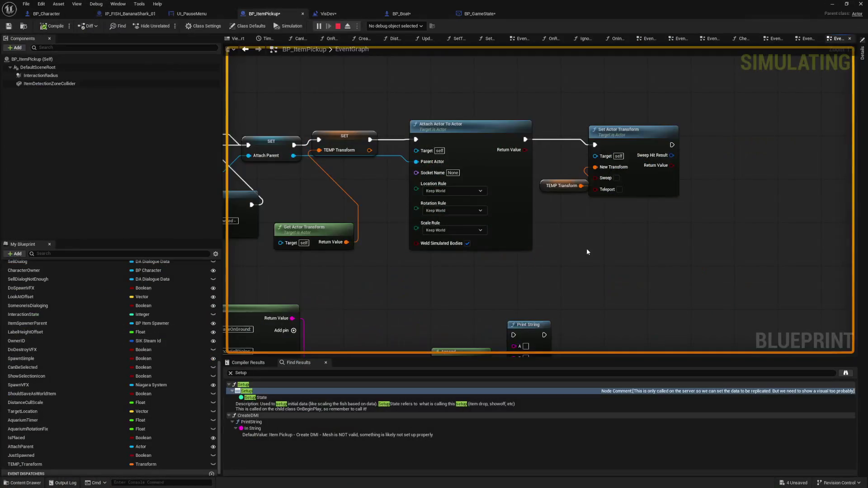
{"action": "left_click_drag", "start_coordinate": [587, 252], "coordinate": [647, 245]}
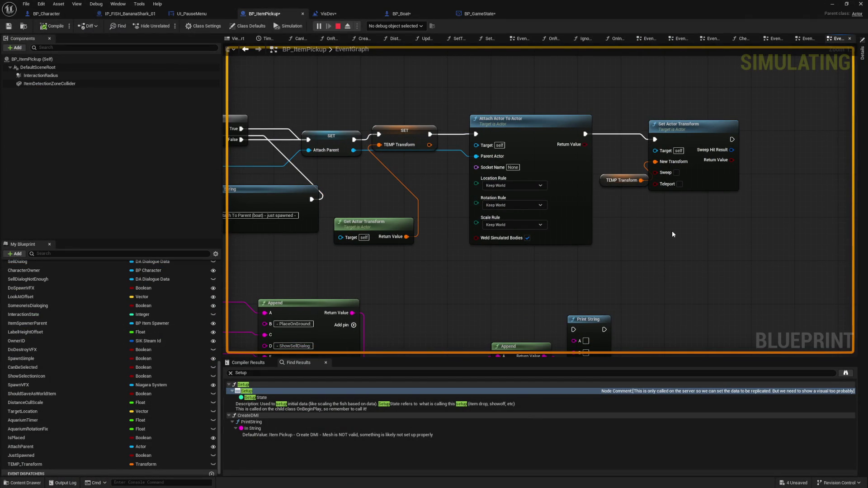
- Review the Set Actor Transform and AttachToParent logic, then stop the simulation
{"action": "left_click_drag", "start_coordinate": [672, 234], "coordinate": [640, 242]}
{"action": "left_click", "coordinate": [674, 188]}
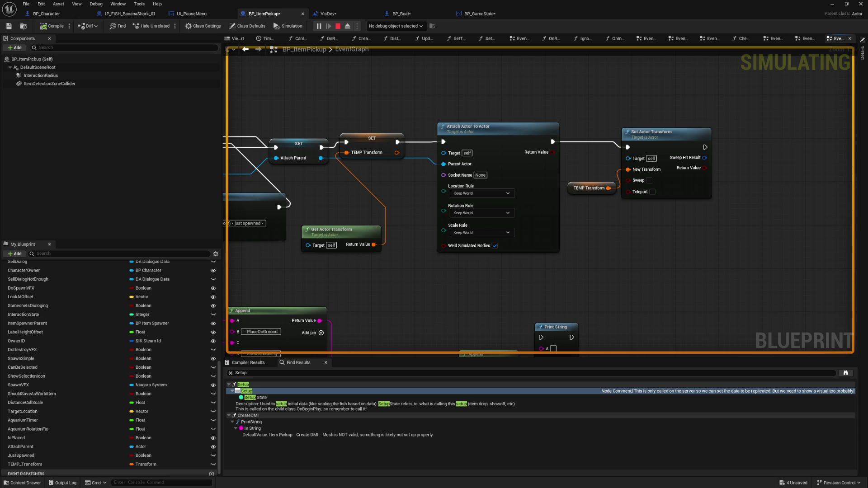
{"action": "left_click_drag", "start_coordinate": [627, 252], "coordinate": [687, 238]}
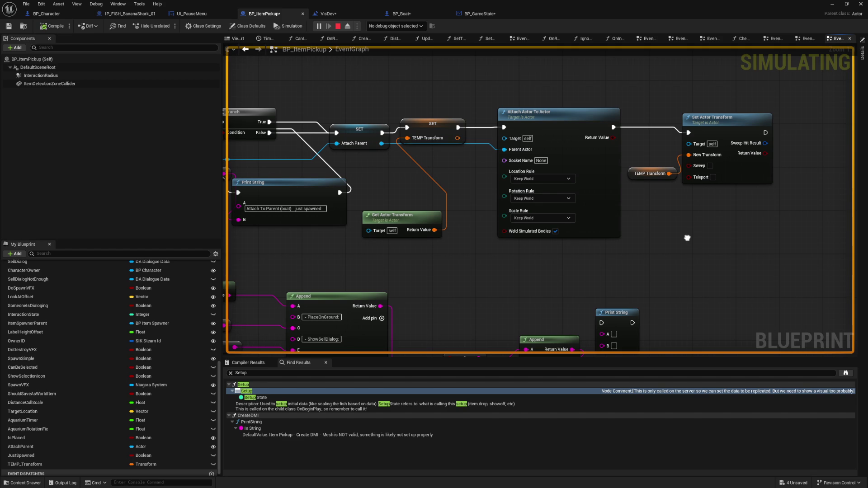
{"action": "left_click_drag", "start_coordinate": [687, 238], "coordinate": [688, 247]}
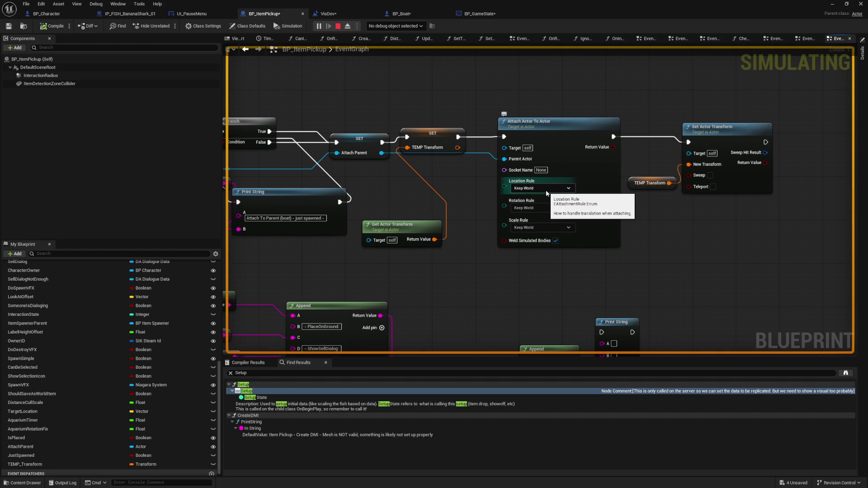
{"action": "left_click_drag", "start_coordinate": [470, 192], "coordinate": [634, 185]}
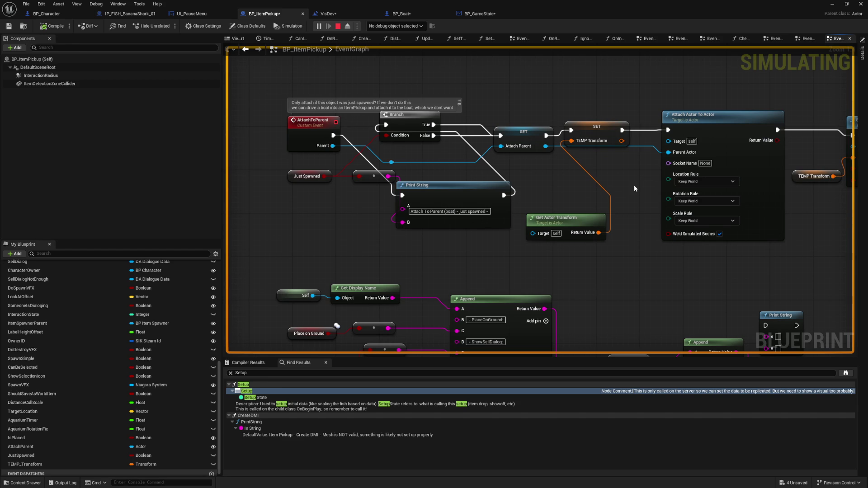
{"action": "mouse_move", "coordinate": [633, 185]}
{"action": "left_mouse_down"}
{"action": "mouse_move", "coordinate": [544, 192]}
{"action": "mouse_move", "coordinate": [533, 170]}
{"action": "left_mouse_up"}
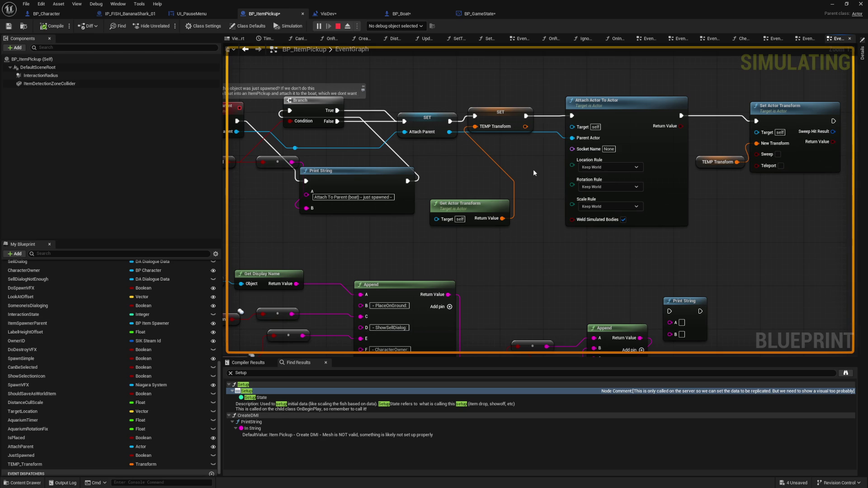
{"action": "left_click", "coordinate": [338, 27]}
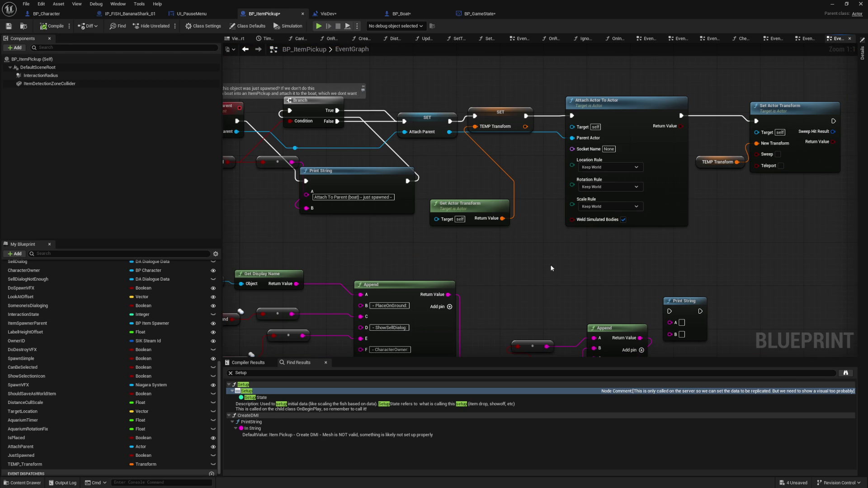
- Set Attach Actor To Actor's Location, Rotation and Scale rules to Keep Relative
{"action": "left_click_drag", "start_coordinate": [523, 257], "coordinate": [512, 254]}
{"action": "left_click", "coordinate": [561, 158]}
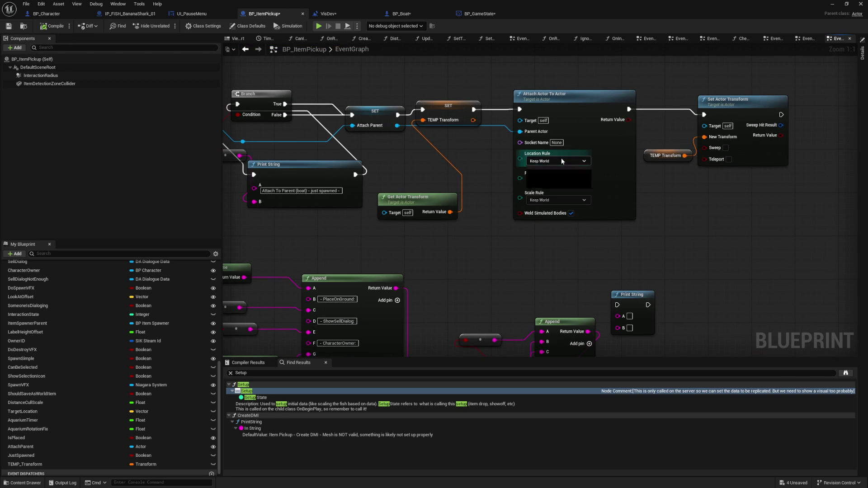
{"action": "left_click", "coordinate": [560, 170]}
{"action": "left_click", "coordinate": [556, 179]}
{"action": "left_click", "coordinate": [555, 191]}
{"action": "left_click", "coordinate": [553, 201]}
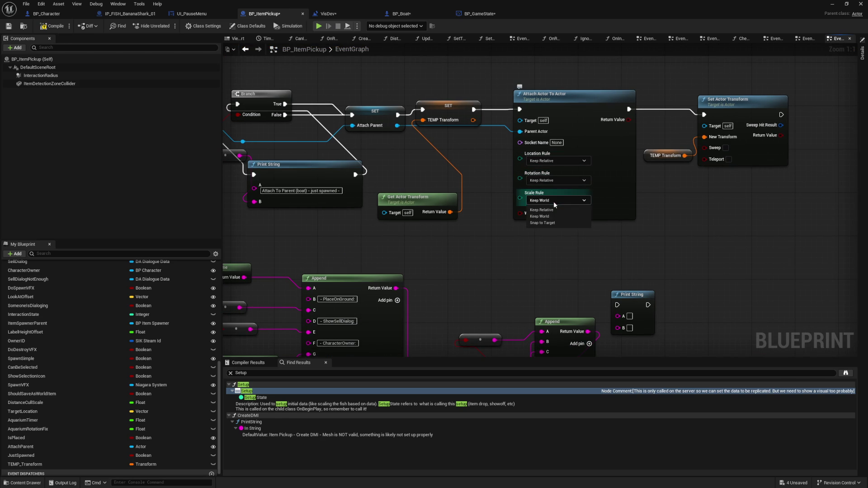
{"action": "left_click", "coordinate": [549, 209]}
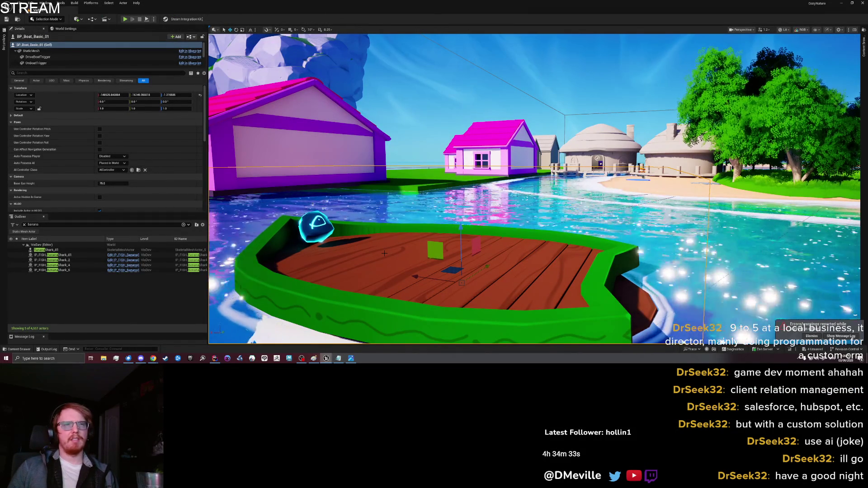
- Play from the boat's location, climb aboard, and pick up the floating Banana Shark
{"action": "right_click", "coordinate": [384, 254]}
{"action": "left_click", "coordinate": [407, 249]}
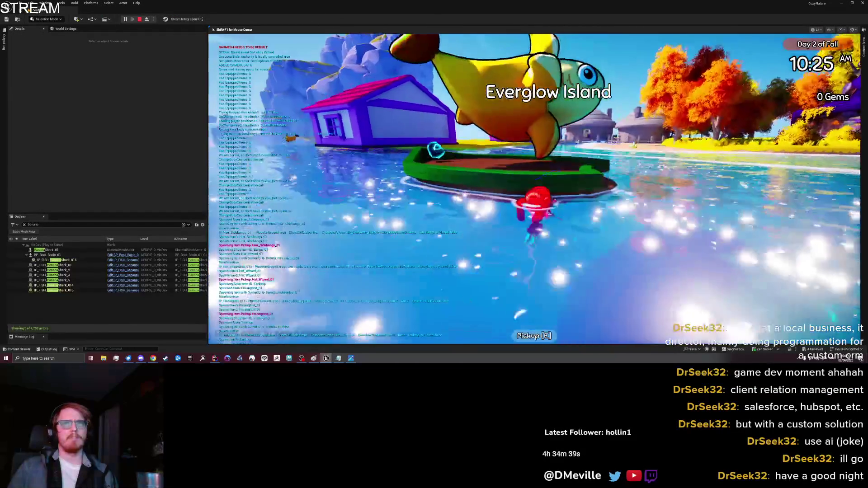
{"action": "key", "text": "space"}
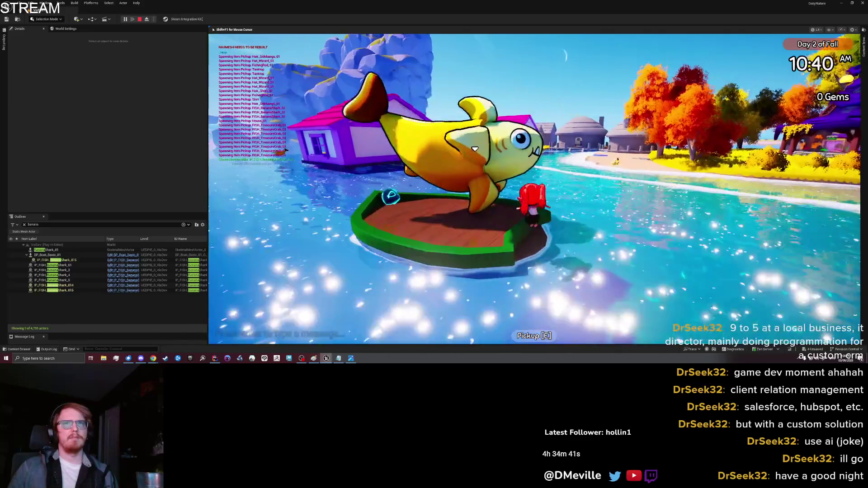
{"action": "key", "text": "e"}
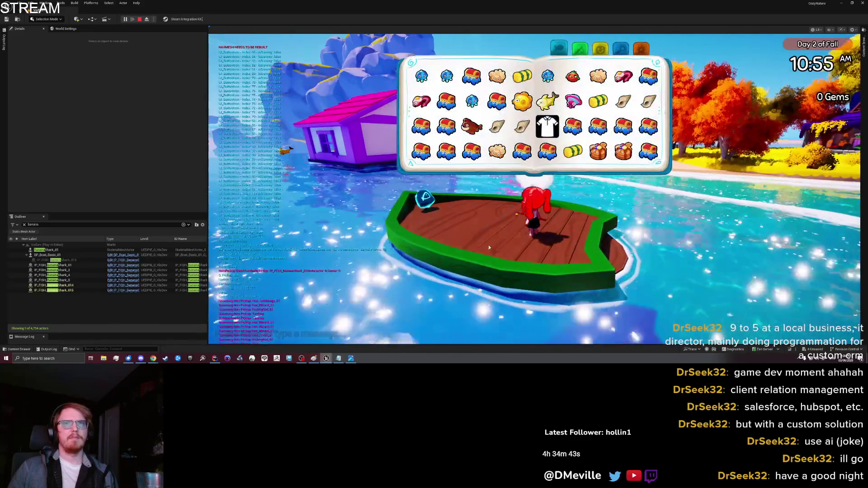
- Drop the Banana Shark onto the boat from the inventory, then save and quit the test
{"action": "left_click", "coordinate": [533, 155]}
{"action": "left_click", "coordinate": [423, 176]}
{"action": "key", "text": "Escape"}
{"action": "key", "text": "Escape"}
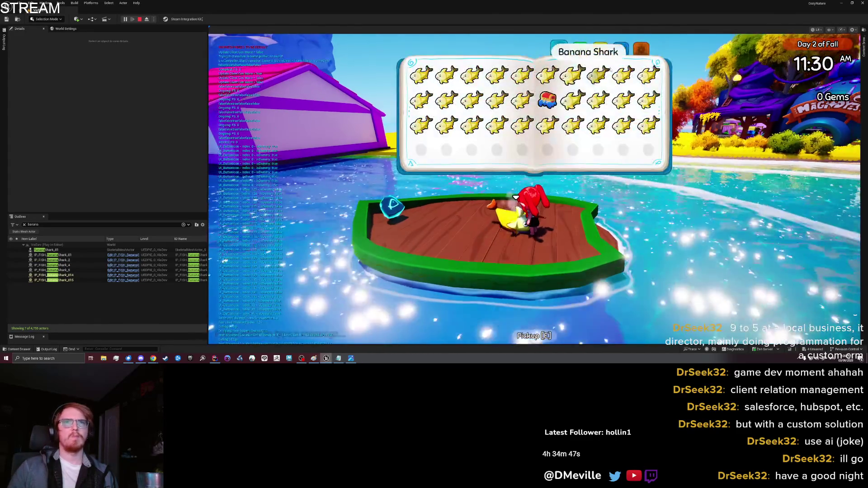
{"action": "left_click", "coordinate": [538, 154]}
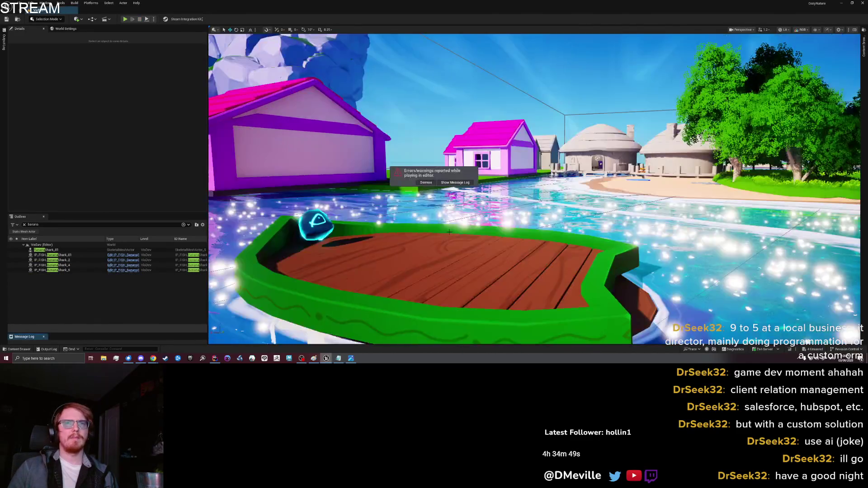
{"action": "right_click", "coordinate": [566, 244]}
{"action": "left_click", "coordinate": [581, 239]}
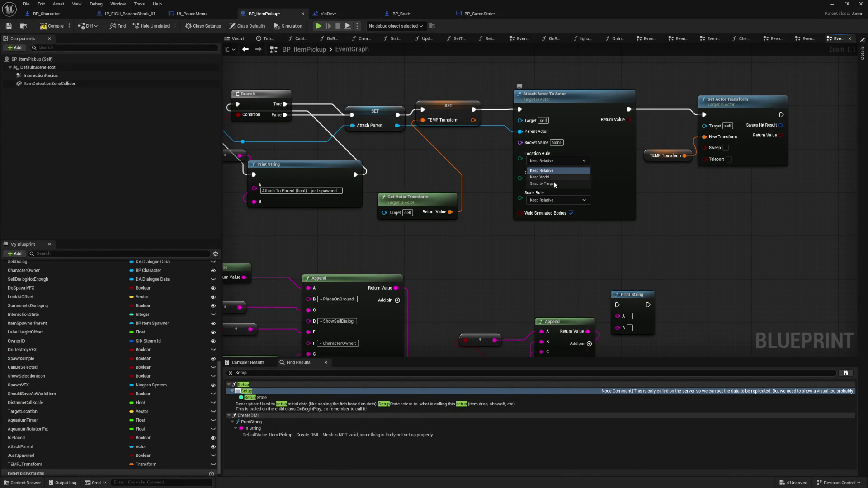
- Add a 'Before attach' Print String after the SET node, printing the actor transform, wired to TEMP Transform SET
{"action": "mouse_move", "coordinate": [519, 248]}
{"action": "left_mouse_down"}
{"action": "mouse_move", "coordinate": [490, 304]}
{"action": "mouse_move", "coordinate": [610, 298]}
{"action": "mouse_move", "coordinate": [490, 284]}
{"action": "left_mouse_up"}
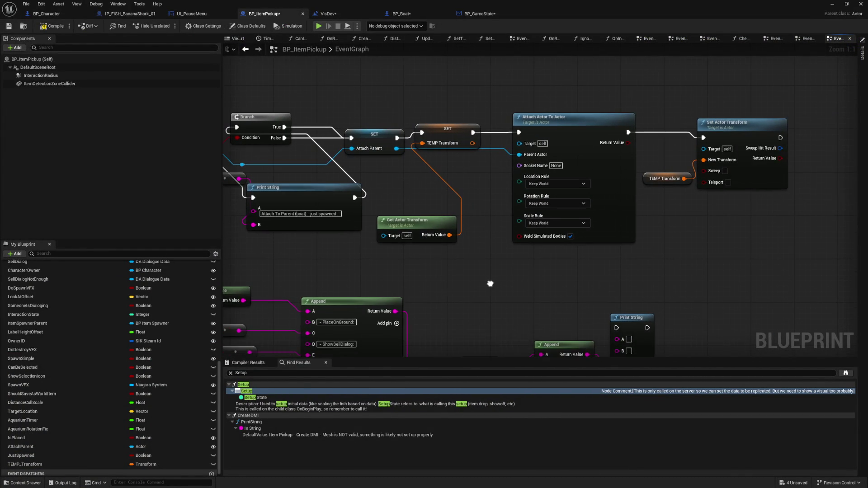
{"action": "mouse_move", "coordinate": [403, 104]}
{"action": "left_mouse_down"}
{"action": "mouse_move", "coordinate": [452, 103]}
{"action": "mouse_move", "coordinate": [470, 153]}
{"action": "mouse_move", "coordinate": [471, 135]}
{"action": "mouse_move", "coordinate": [533, 139]}
{"action": "mouse_move", "coordinate": [488, 156]}
{"action": "left_mouse_up"}
{"action": "right_click", "coordinate": [483, 136]}
{"action": "type", "text": "print strin"}
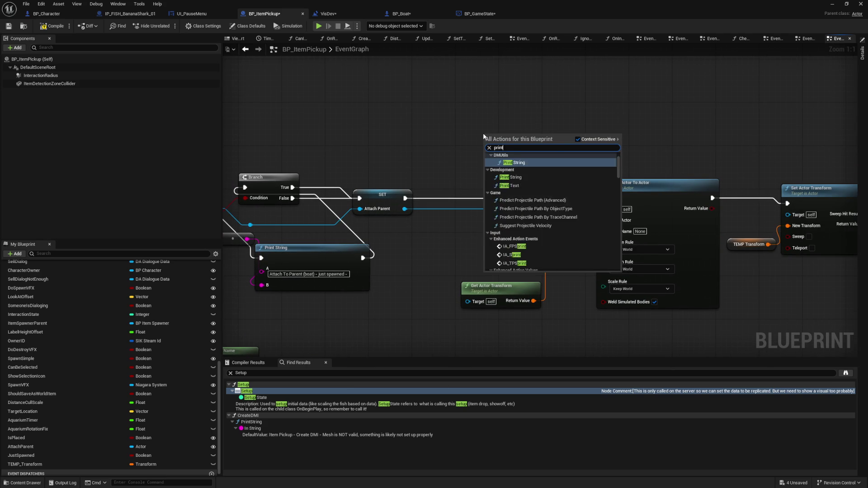
{"action": "key", "text": "Return"}
{"action": "mouse_move", "coordinate": [405, 198]}
{"action": "left_mouse_down"}
{"action": "mouse_move", "coordinate": [475, 171]}
{"action": "mouse_move", "coordinate": [488, 146]}
{"action": "left_mouse_up"}
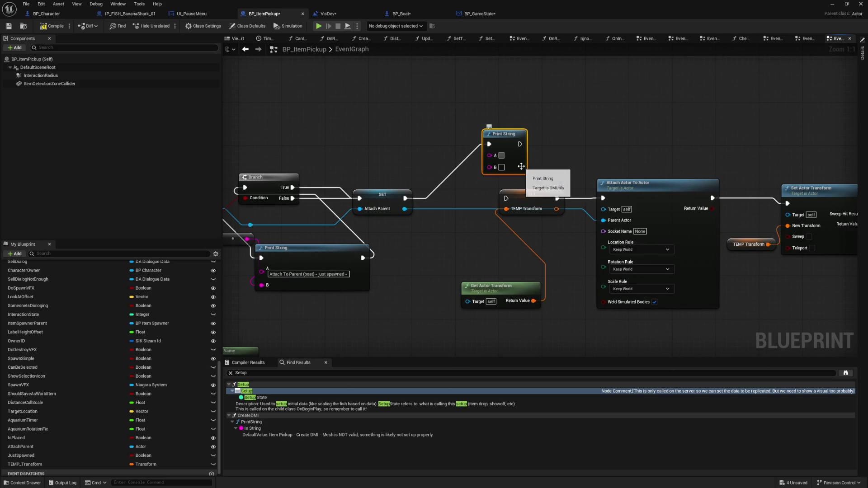
{"action": "type", "text": "Before attach -"}
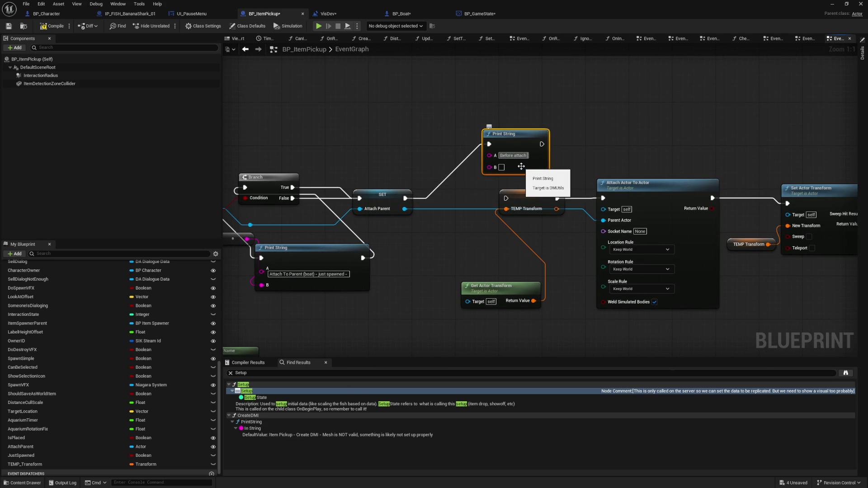
{"action": "mouse_move", "coordinate": [534, 300]}
{"action": "left_mouse_down"}
{"action": "mouse_move", "coordinate": [495, 169]}
{"action": "mouse_move", "coordinate": [506, 175]}
{"action": "mouse_move", "coordinate": [490, 168]}
{"action": "left_mouse_up"}
{"action": "mouse_move", "coordinate": [547, 144]}
{"action": "left_mouse_down"}
{"action": "mouse_move", "coordinate": [601, 197]}
{"action": "mouse_move", "coordinate": [506, 198]}
{"action": "left_mouse_up"}
{"action": "left_click_drag", "start_coordinate": [649, 141], "coordinate": [517, 141]}
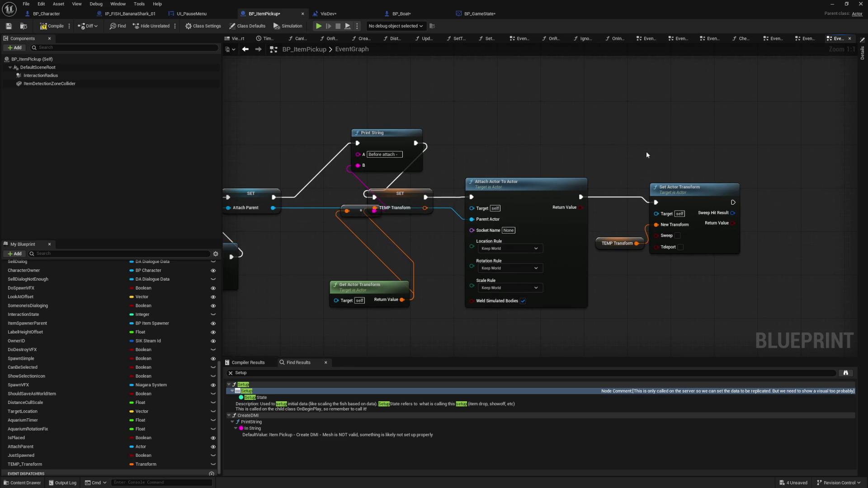
- Add an 'After Attach' Print String after Set Actor Transform and wire the actor transform to it
{"action": "left_click_drag", "start_coordinate": [595, 148], "coordinate": [508, 148]}
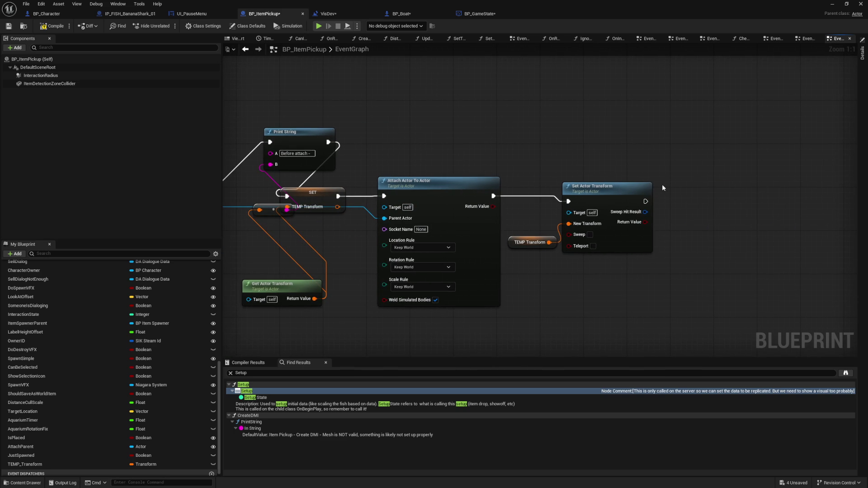
{"action": "left_click_drag", "start_coordinate": [645, 201], "coordinate": [690, 192]}
{"action": "type", "text": "ri"}
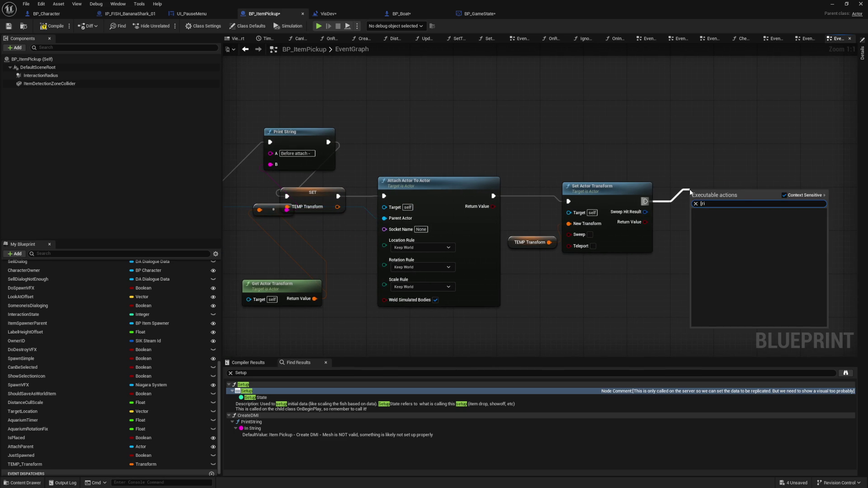
{"action": "type", "text": "nt string"}
{"action": "key", "text": "Return"}
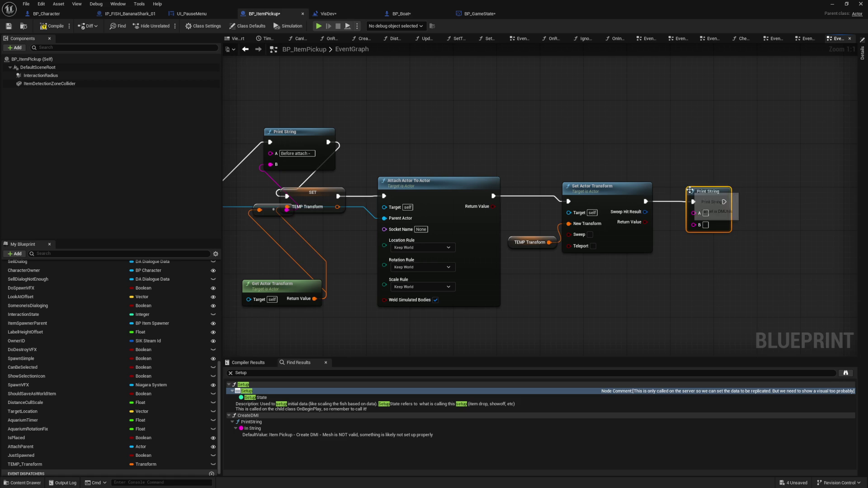
{"action": "type", "text": "After Attach"}
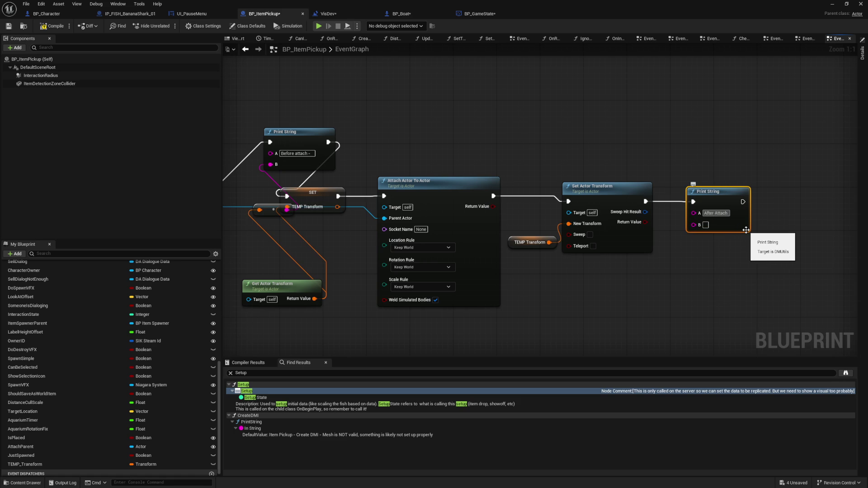
{"action": "mouse_move", "coordinate": [315, 298]}
{"action": "left_mouse_down"}
{"action": "mouse_move", "coordinate": [719, 236]}
{"action": "mouse_move", "coordinate": [702, 225]}
{"action": "left_mouse_up"}
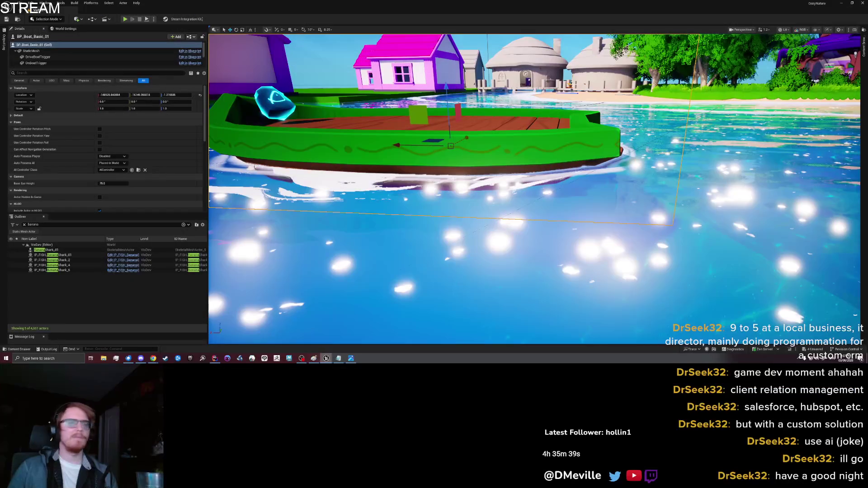
- Glance at the output log, then start a play test with Alt+P and pick up the Banana Shark on the boat
{"action": "left_click", "coordinate": [5, 43]}
{"action": "left_click", "coordinate": [387, 132]}
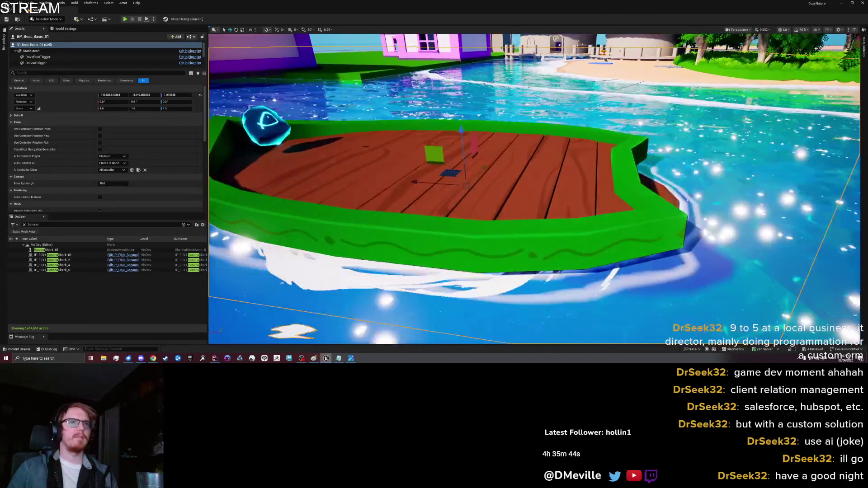
{"action": "right_click", "coordinate": [367, 149]}
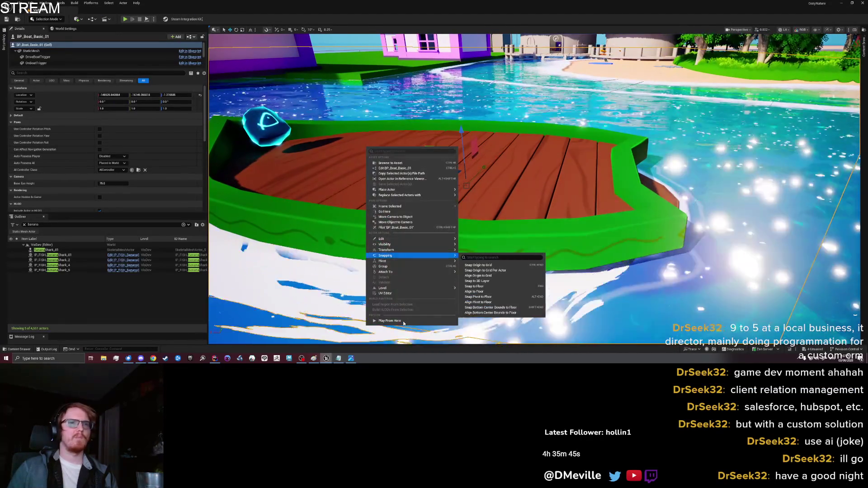
{"action": "left_click", "coordinate": [426, 284]}
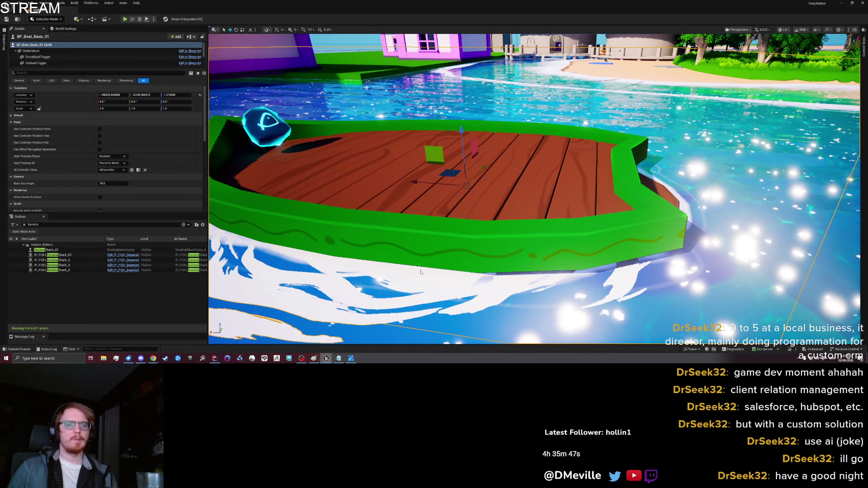
{"action": "key", "text": "alt+p"}
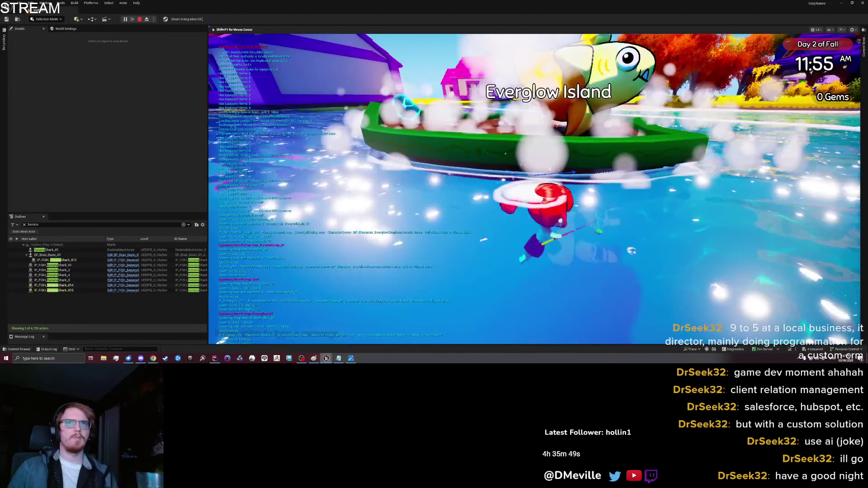
{"action": "key", "text": "e"}
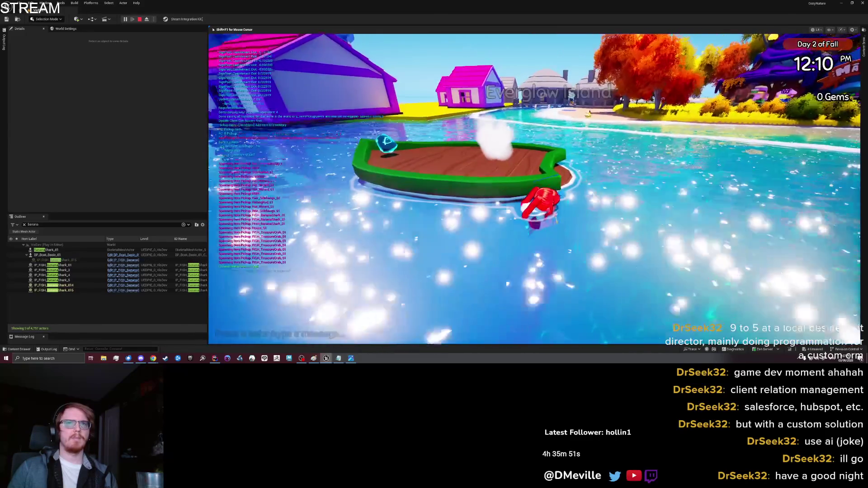
{"action": "key", "text": "w"}
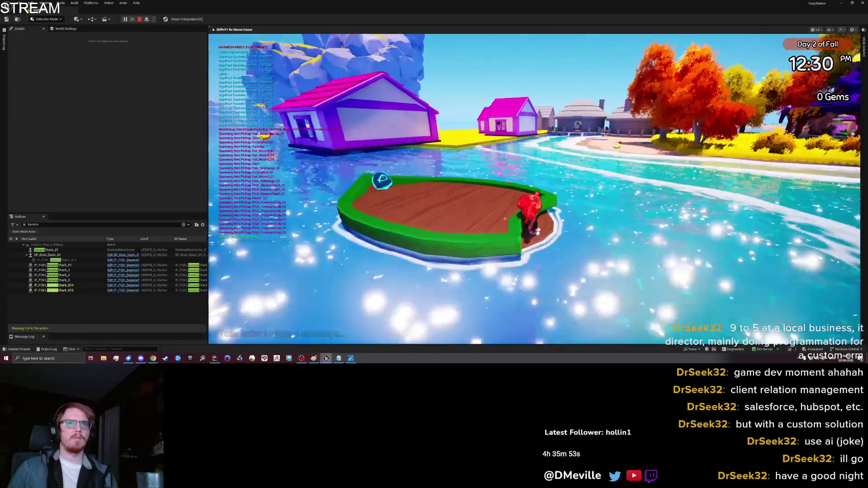